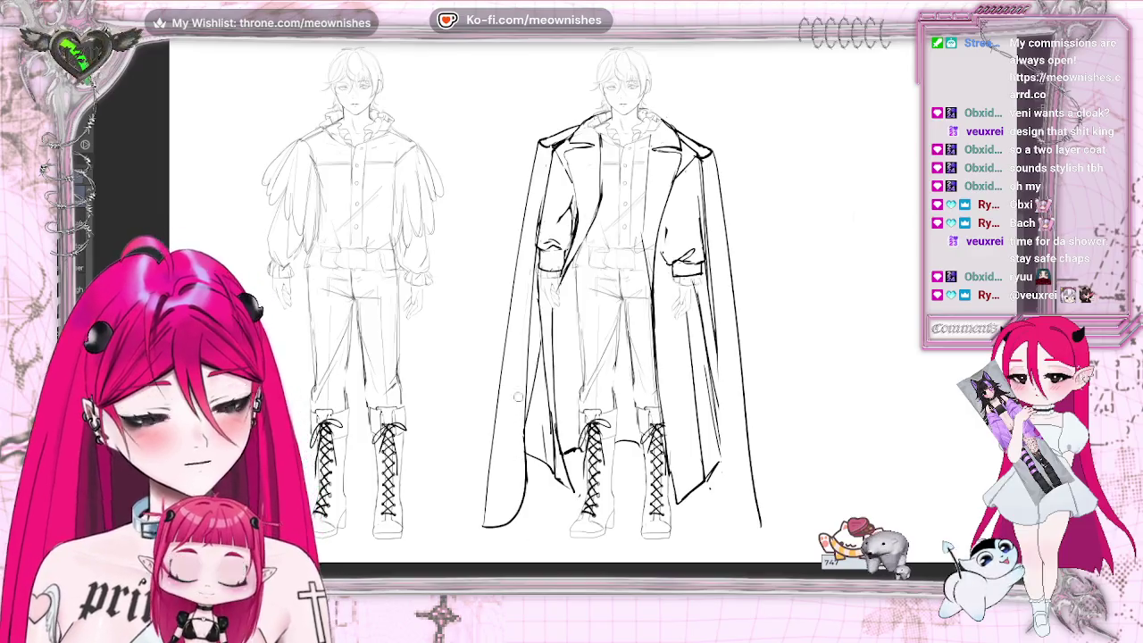
- Draw the coat's left and right inner edge lines, undoing a stray hem stroke
{"action": "left_click_drag", "start_coordinate": [534, 286], "coordinate": [527, 474]}
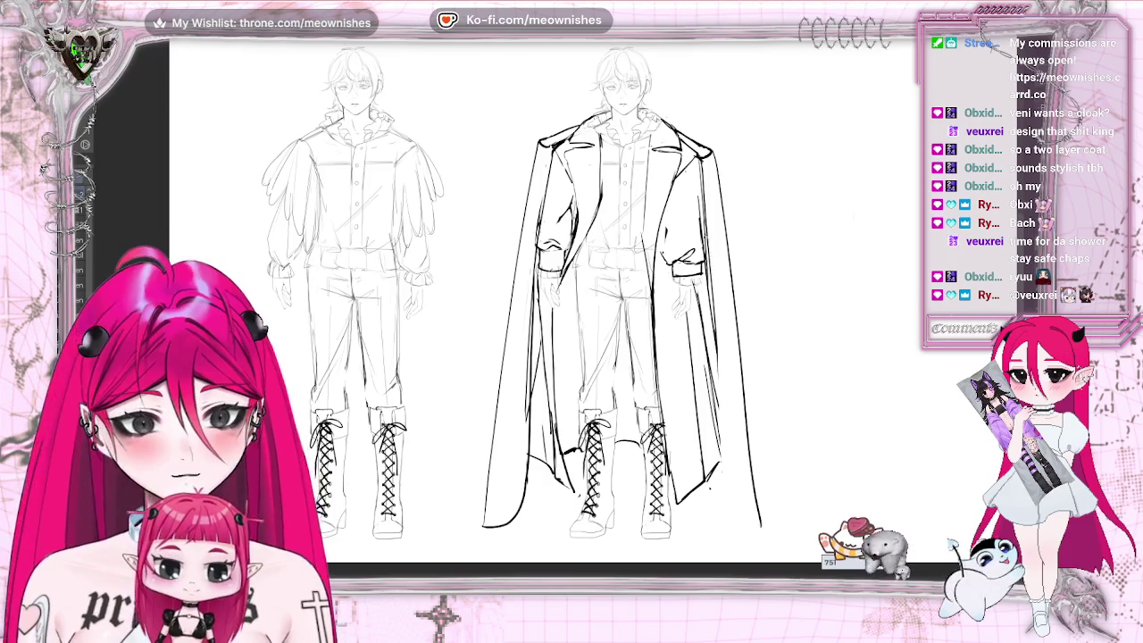
{"action": "left_click_drag", "start_coordinate": [714, 416], "coordinate": [723, 515]}
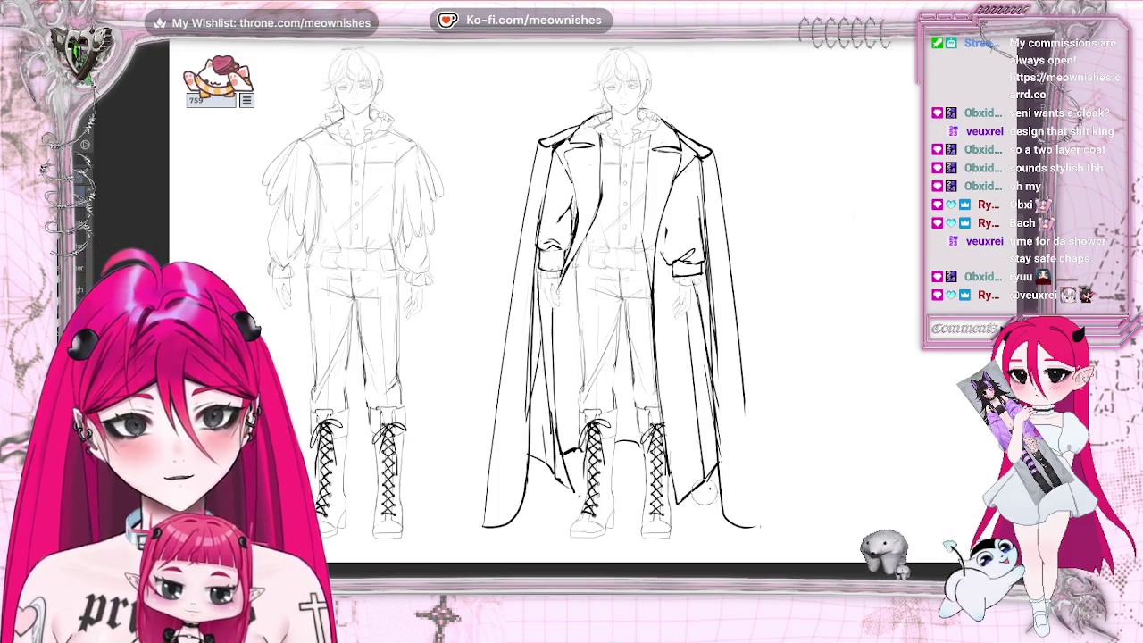
{"action": "key", "text": "ctrl+z"}
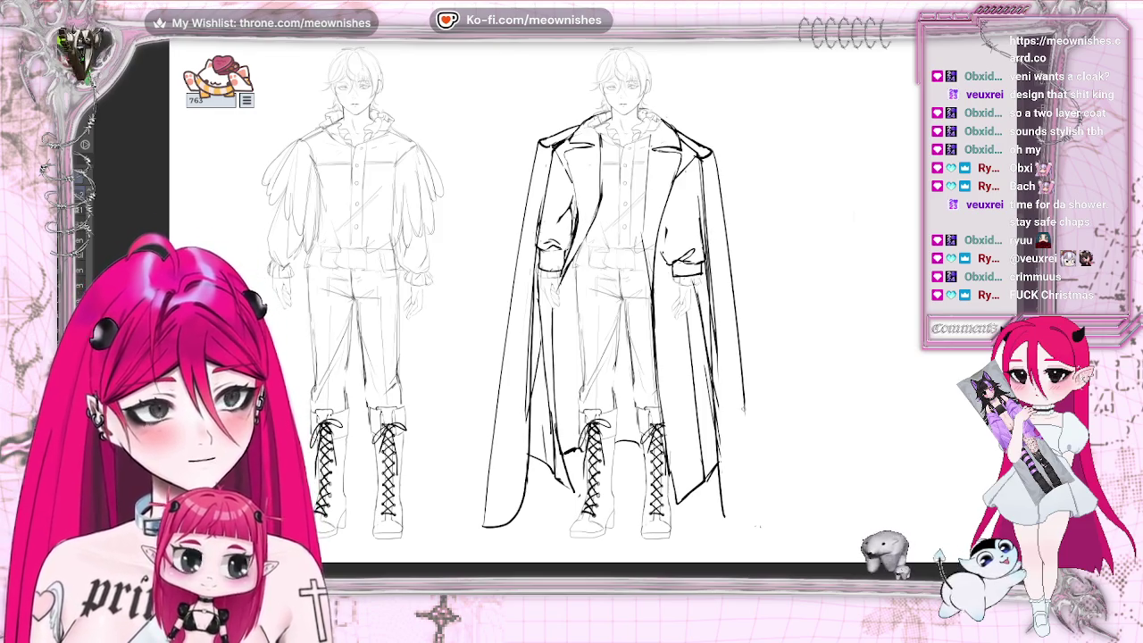
- Sketch the cape's curved lower-right tail and a faint line left of the hem
{"action": "left_click_drag", "start_coordinate": [725, 515], "coordinate": [750, 527]}
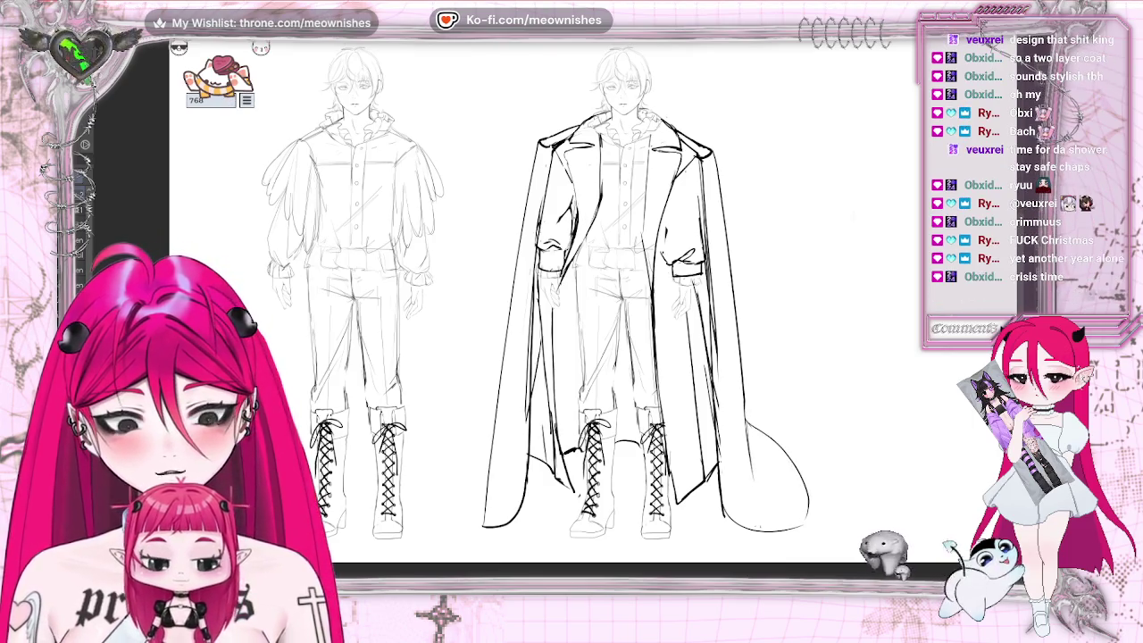
{"action": "key", "text": "ctrl+z"}
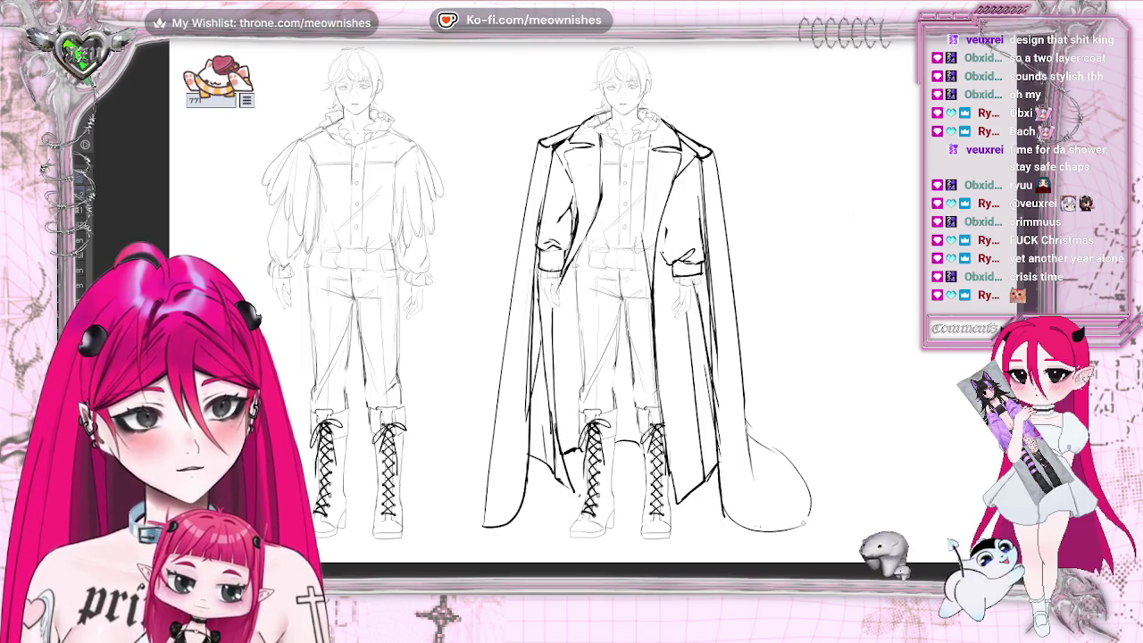
{"action": "left_click_drag", "start_coordinate": [810, 509], "coordinate": [799, 526]}
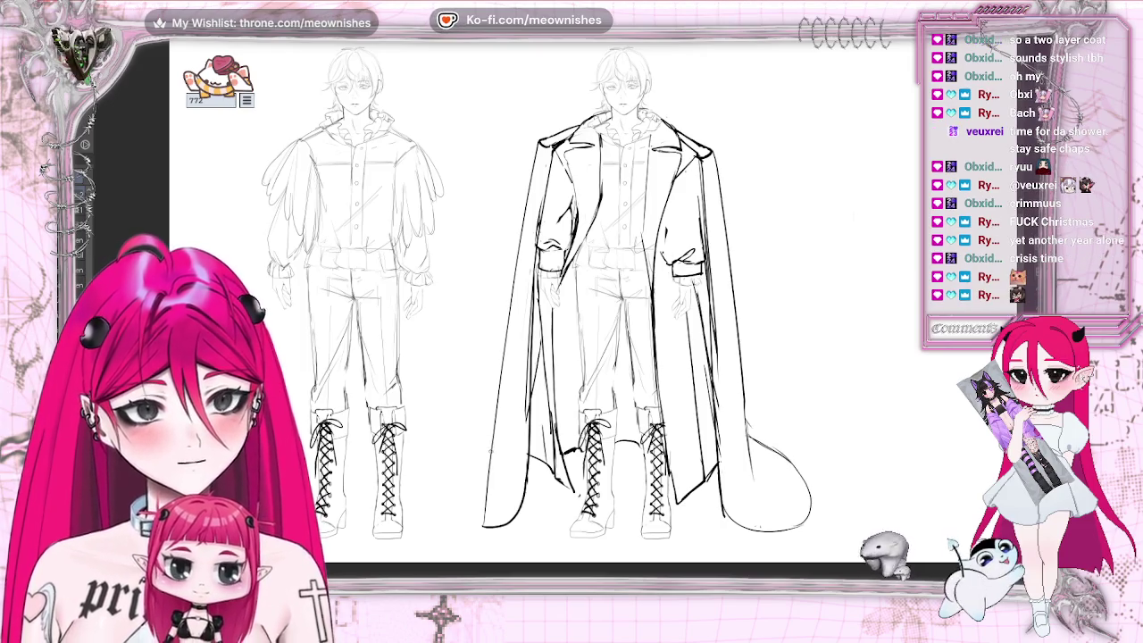
{"action": "left_click_drag", "start_coordinate": [486, 444], "coordinate": [458, 456]}
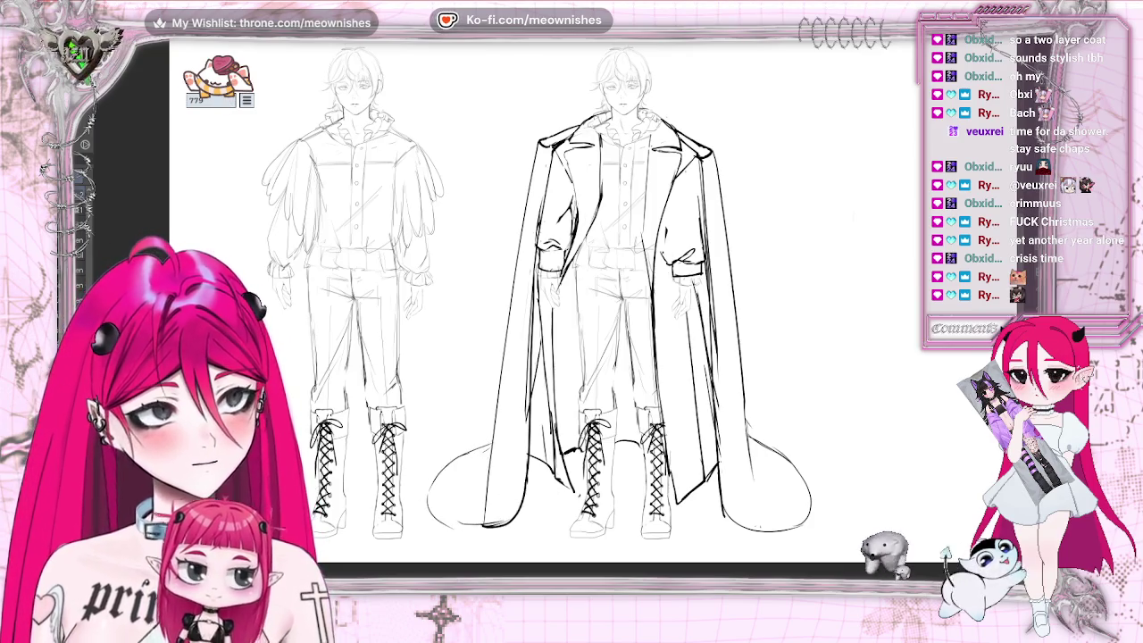
{"action": "left_click", "coordinate": [502, 387]}
- Retouch the cape's lower-left hem and edge, and draw broad squared shoulders on the coat
{"action": "mouse_move", "coordinate": [532, 475]}
{"action": "left_mouse_down"}
{"action": "mouse_move", "coordinate": [492, 499]}
{"action": "mouse_move", "coordinate": [495, 522]}
{"action": "mouse_move", "coordinate": [477, 520]}
{"action": "left_mouse_up"}
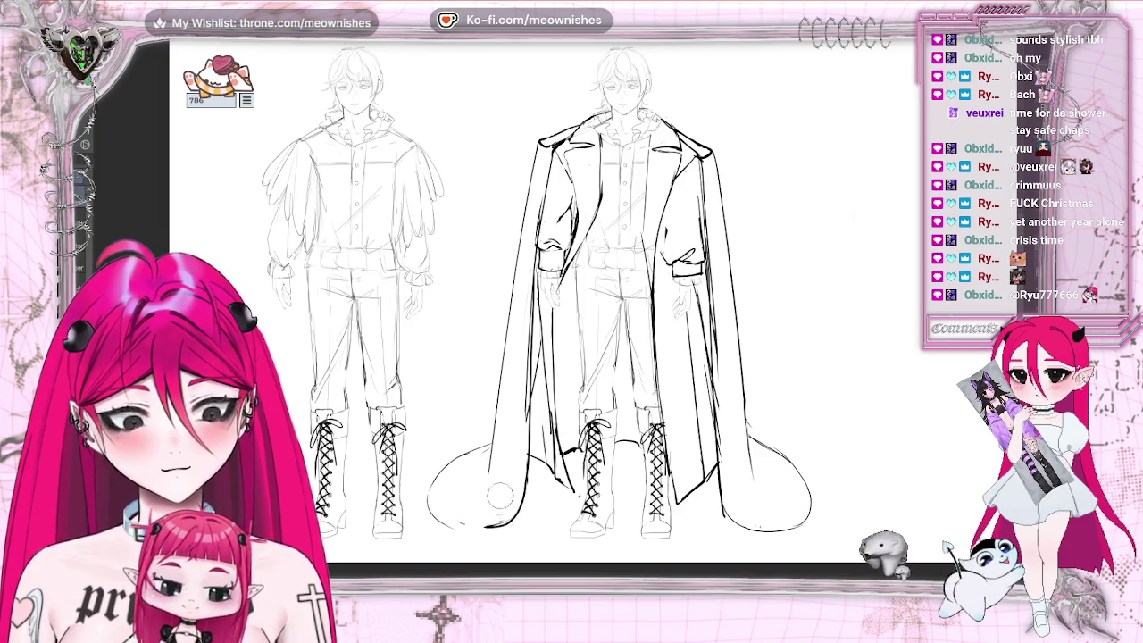
{"action": "left_click", "coordinate": [679, 425]}
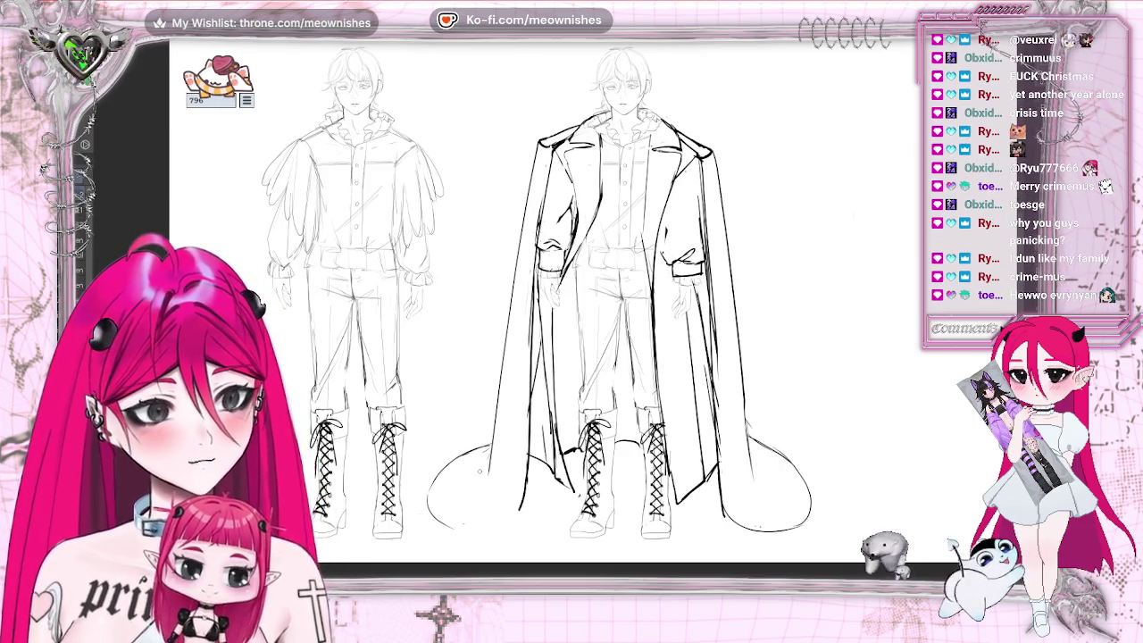
{"action": "left_click_drag", "start_coordinate": [491, 442], "coordinate": [482, 469]}
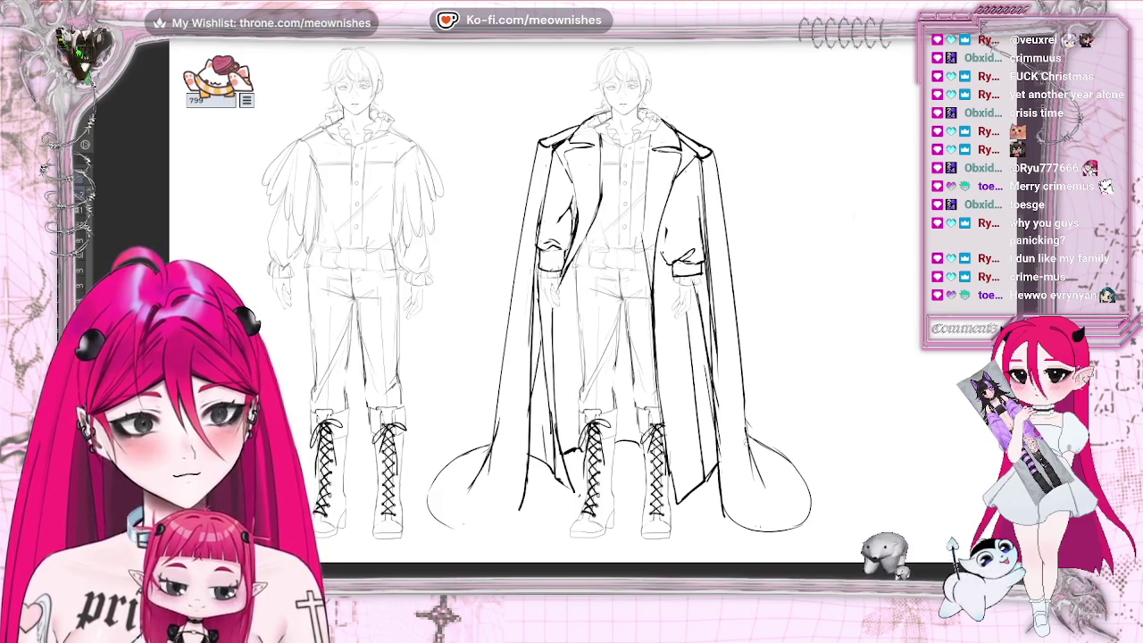
{"action": "left_click_drag", "start_coordinate": [679, 130], "coordinate": [721, 144]}
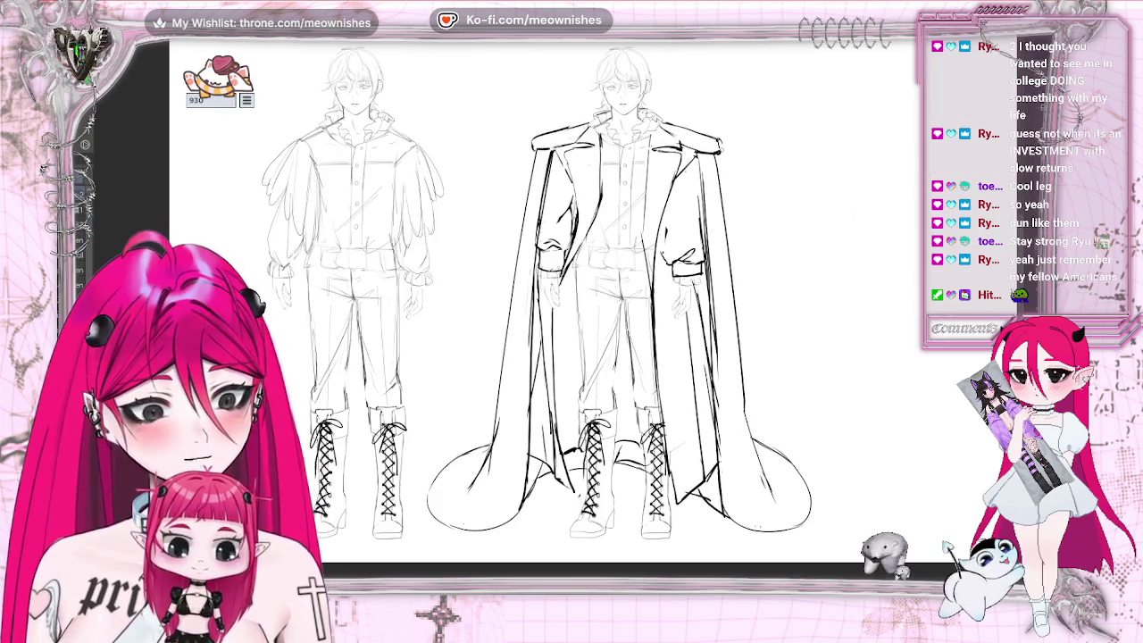
{"action": "key", "text": "ctrl+z"}
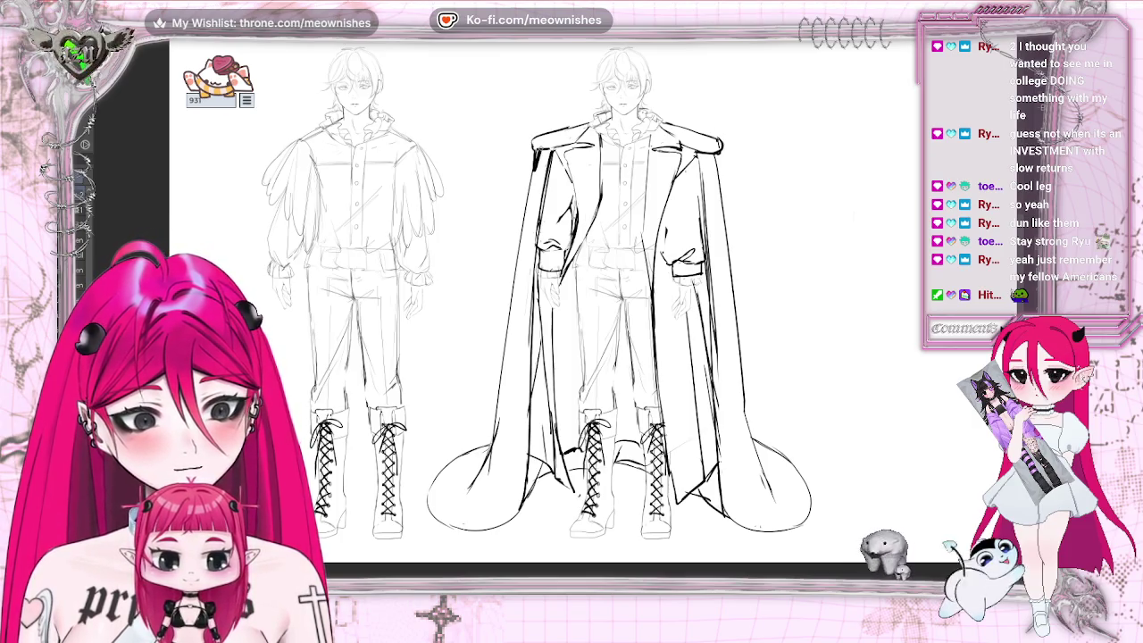
{"action": "left_click_drag", "start_coordinate": [547, 159], "coordinate": [552, 179]}
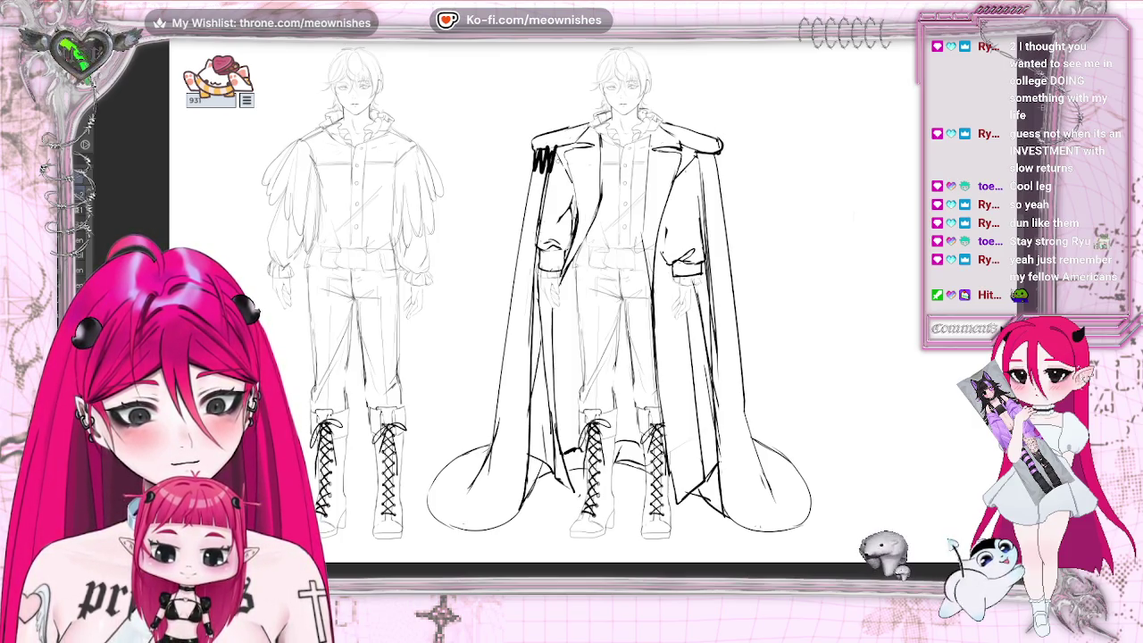
{"action": "left_click_drag", "start_coordinate": [684, 145], "coordinate": [693, 166]}
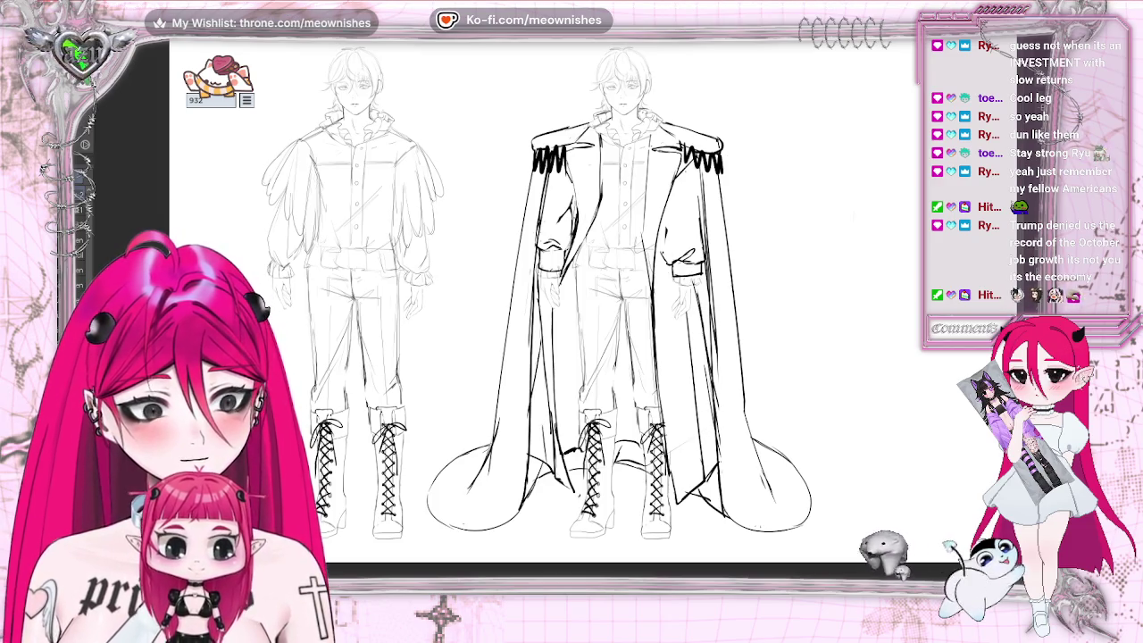
{"action": "key", "text": "ctrl+minus"}
{"action": "key", "text": "ctrl+minus"}
{"action": "key", "text": "ctrl+plus"}
{"action": "key", "text": "ctrl+plus"}
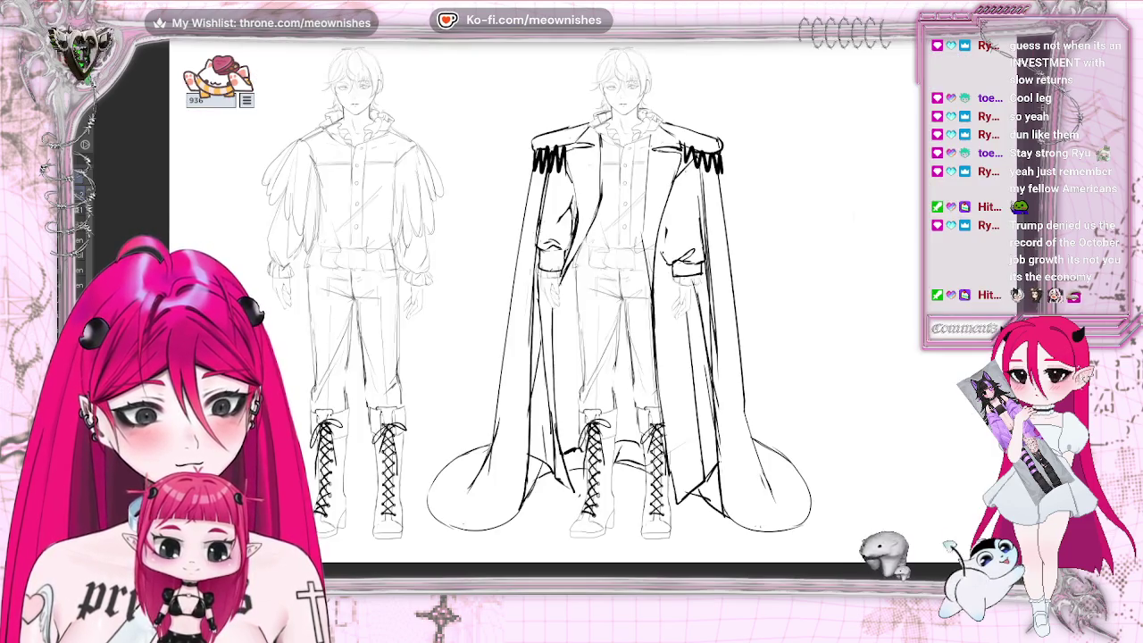
{"action": "key", "text": "ctrl+z"}
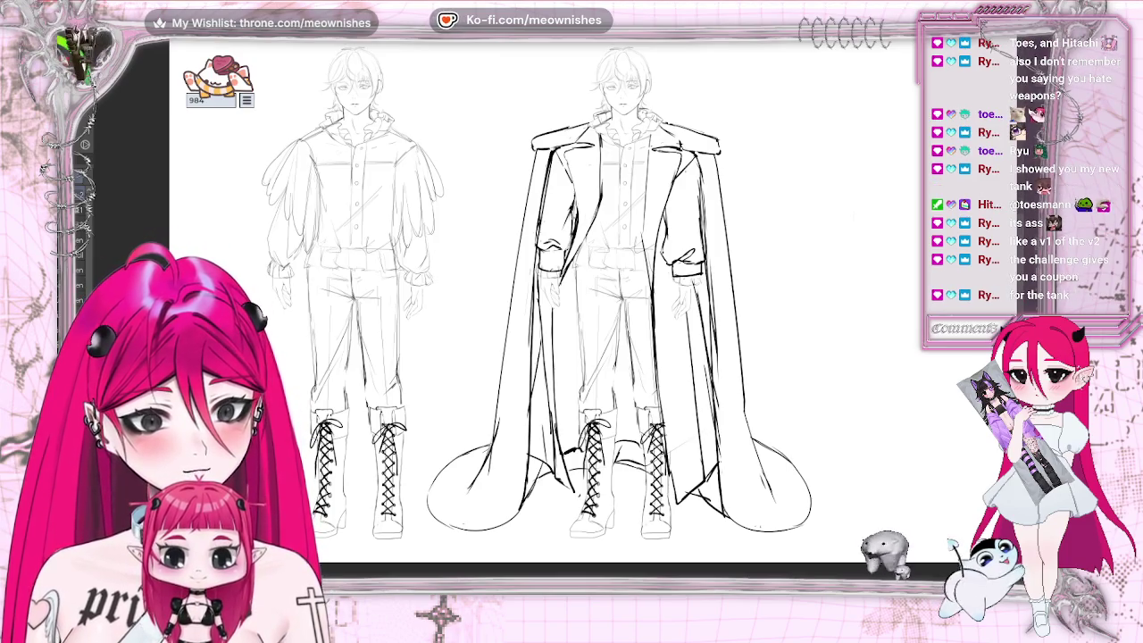
{"action": "key", "text": "ctrl+minus"}
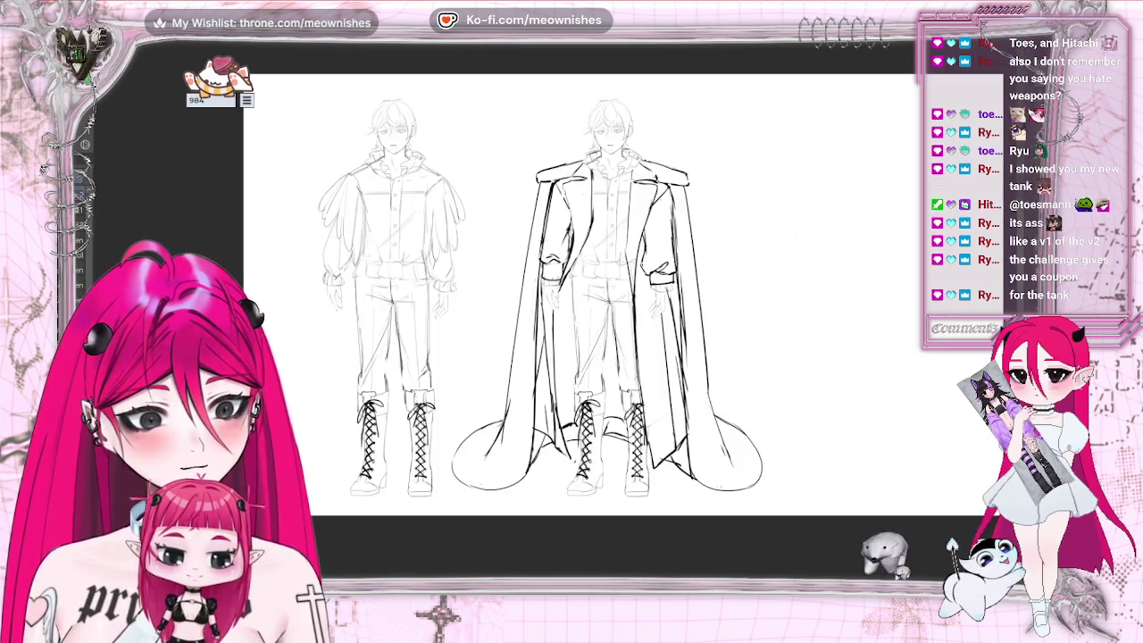
{"action": "key", "text": "ctrl+plus"}
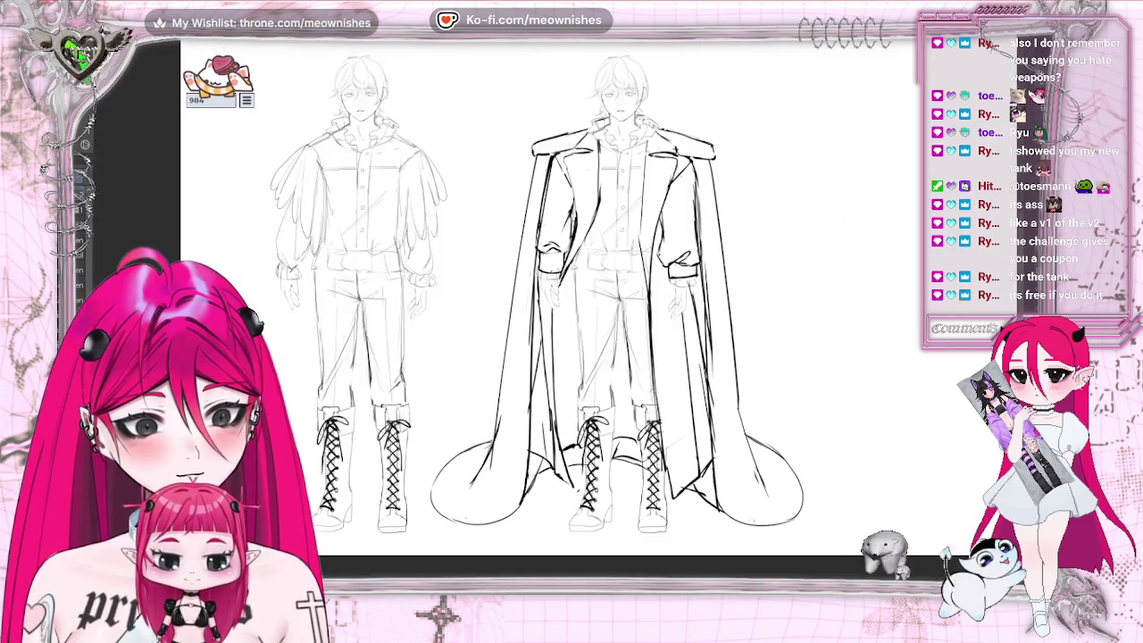
{"action": "key", "text": "h"}
{"action": "key", "text": "h"}
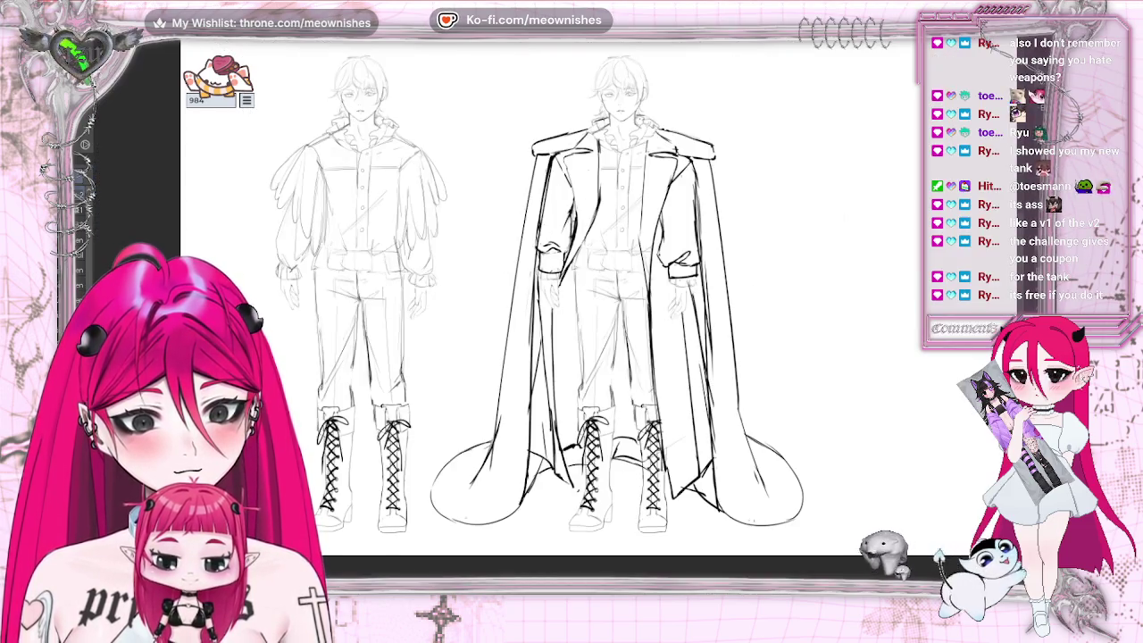
{"action": "key", "text": "ctrl+minus"}
{"action": "key", "text": "ctrl+minus"}
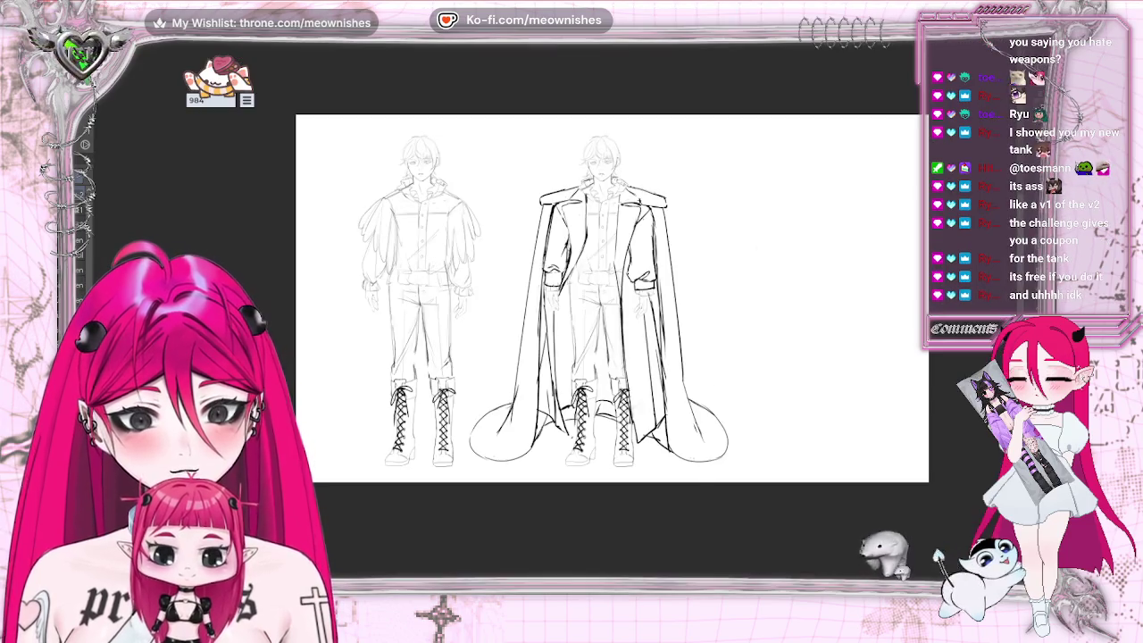
{"action": "key", "text": "ctrl+plus"}
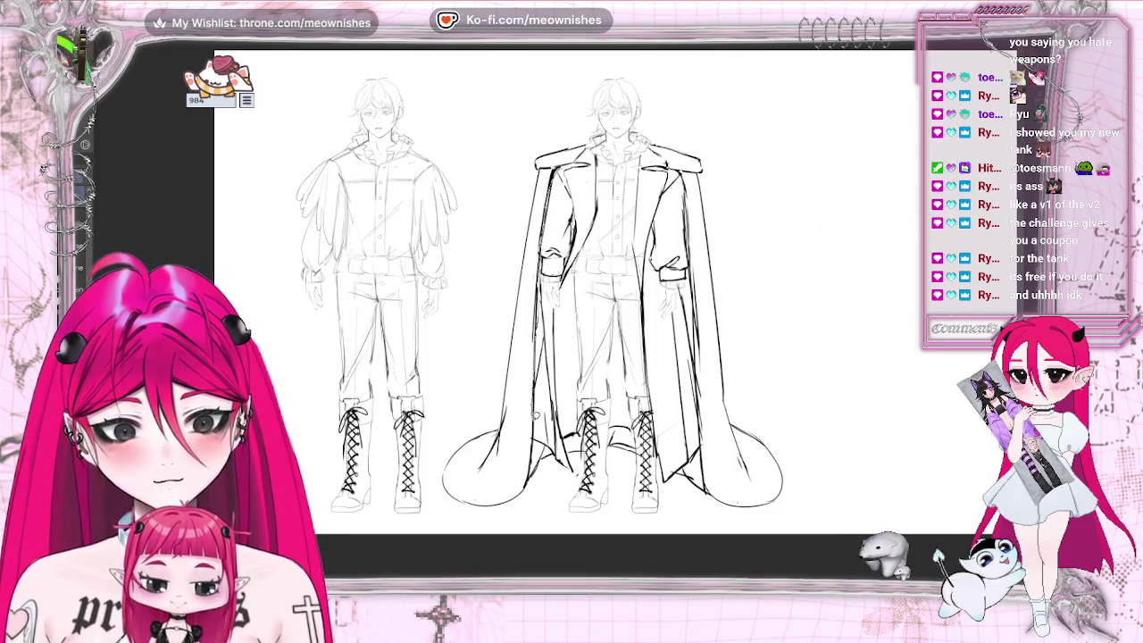
- Lasso the caped figure, deselect, and undo back to the plain long coat, then switch to Howrse
{"action": "left_click_drag", "start_coordinate": [547, 460], "coordinate": [426, 495]}
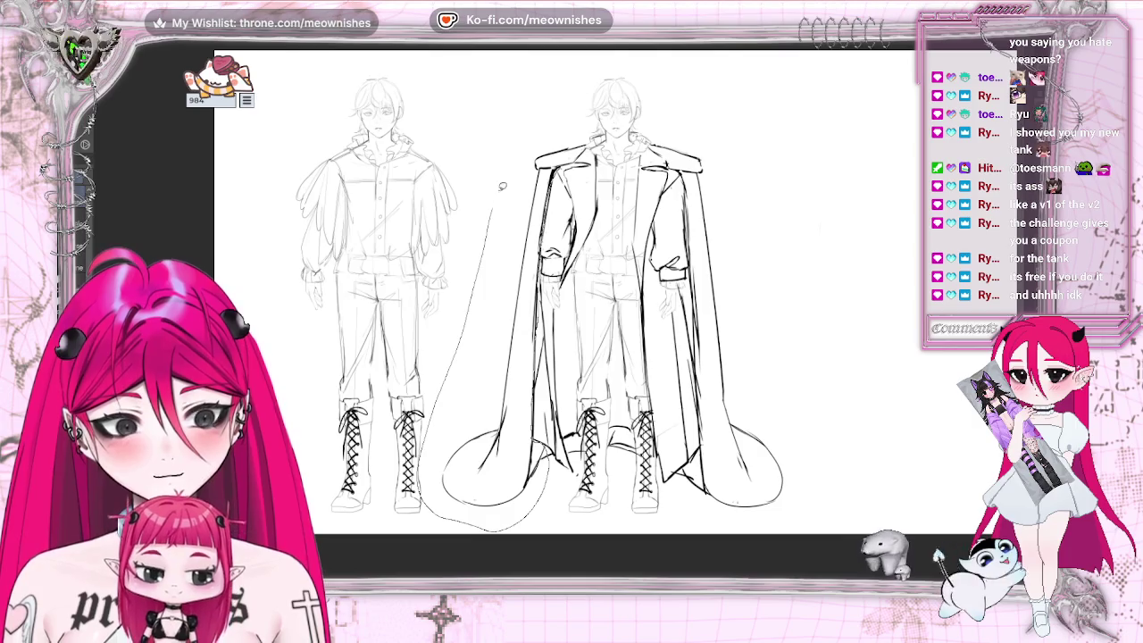
{"action": "left_click_drag", "start_coordinate": [498, 198], "coordinate": [778, 538]}
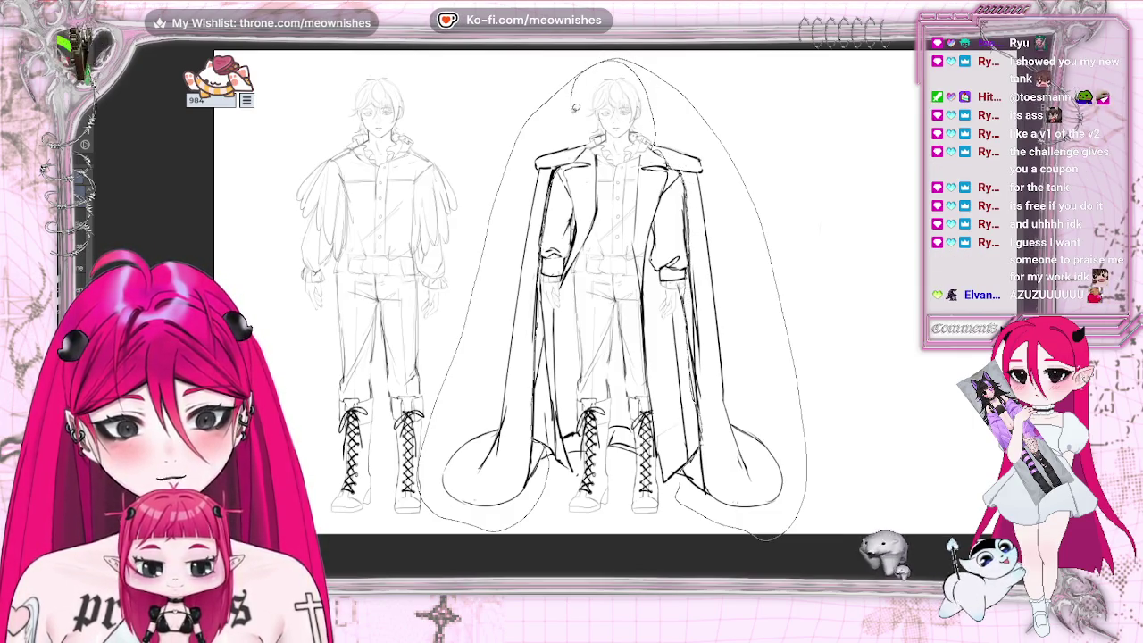
{"action": "left_click_drag", "start_coordinate": [766, 535], "coordinate": [768, 536]}
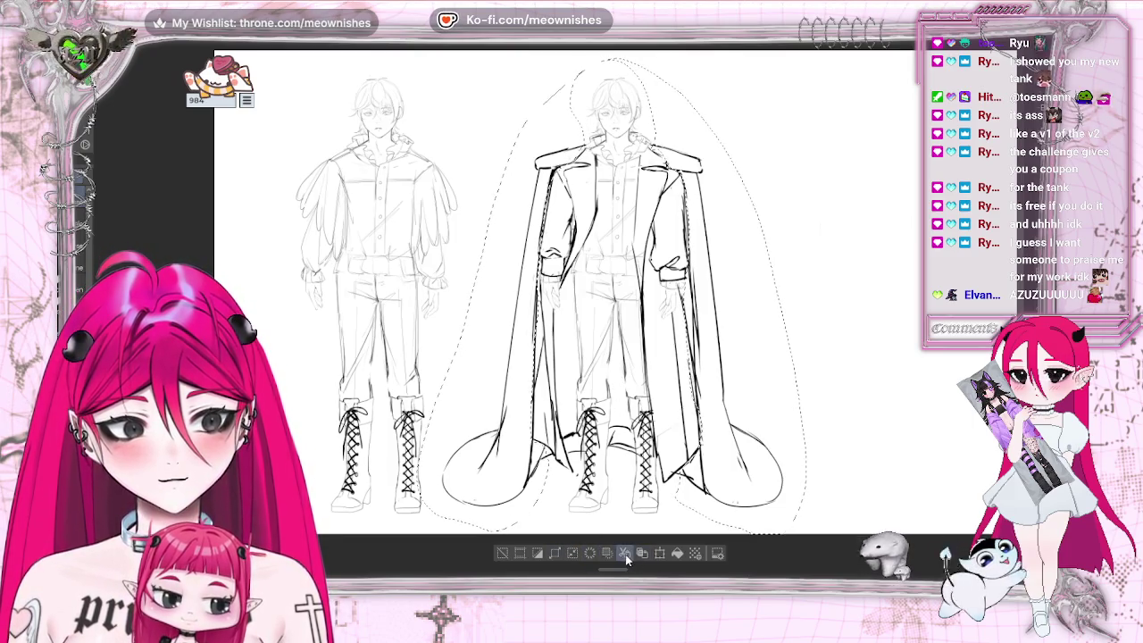
{"action": "left_click", "coordinate": [502, 554]}
{"action": "key", "text": "ctrl+z"}
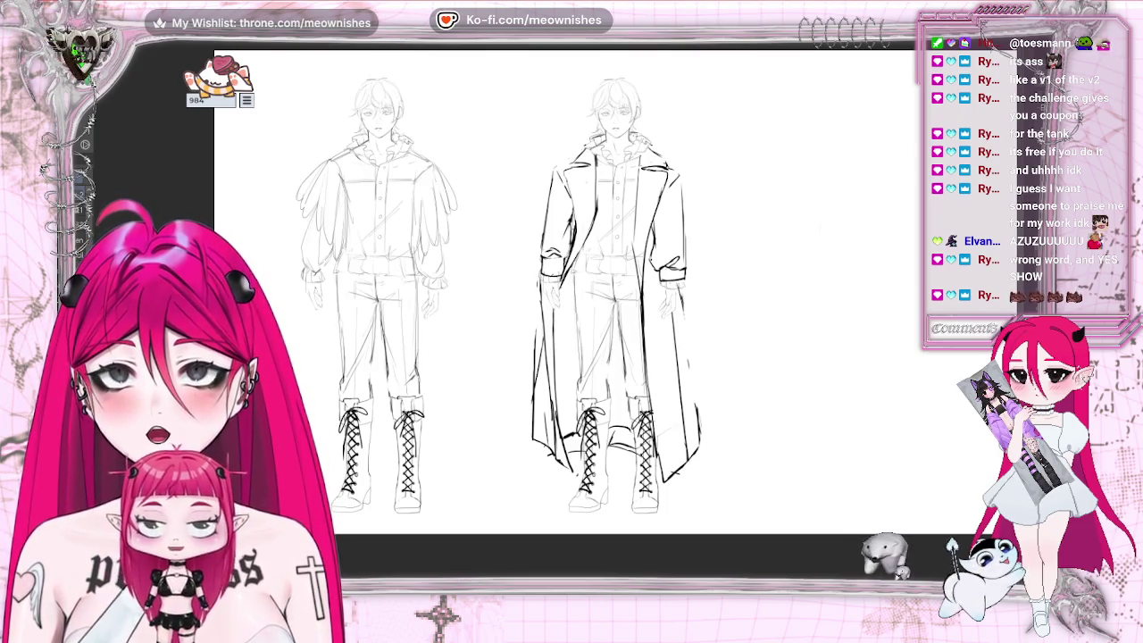
{"action": "key", "text": "alt+Tab"}
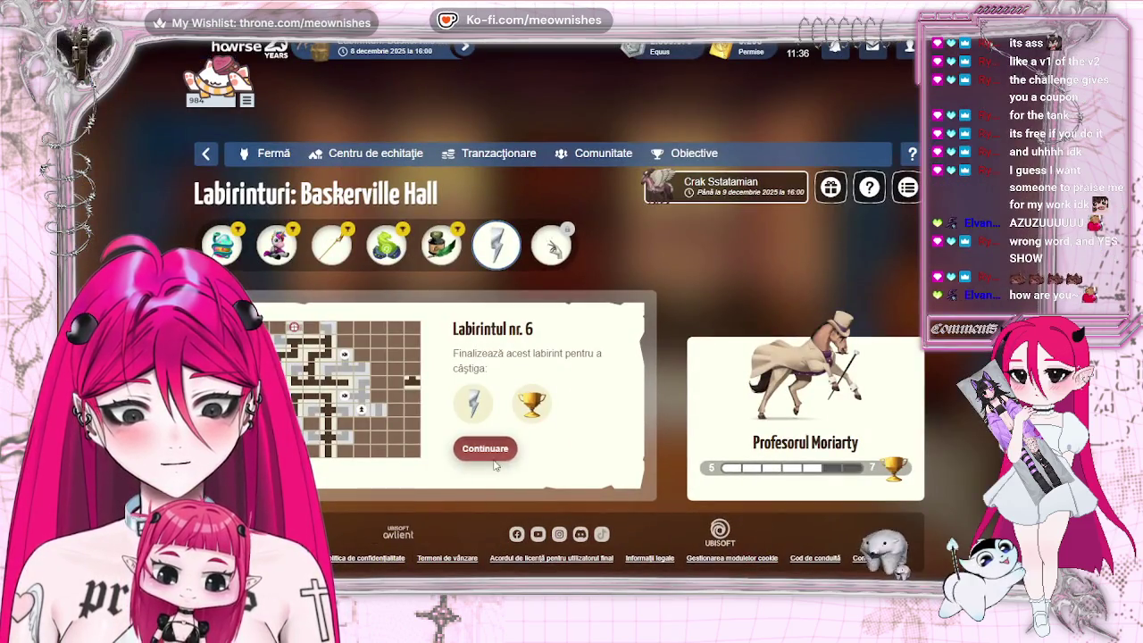
- Enter Labirintul nr. 6 and move through its first several maze rooms
{"action": "left_click", "coordinate": [487, 451]}
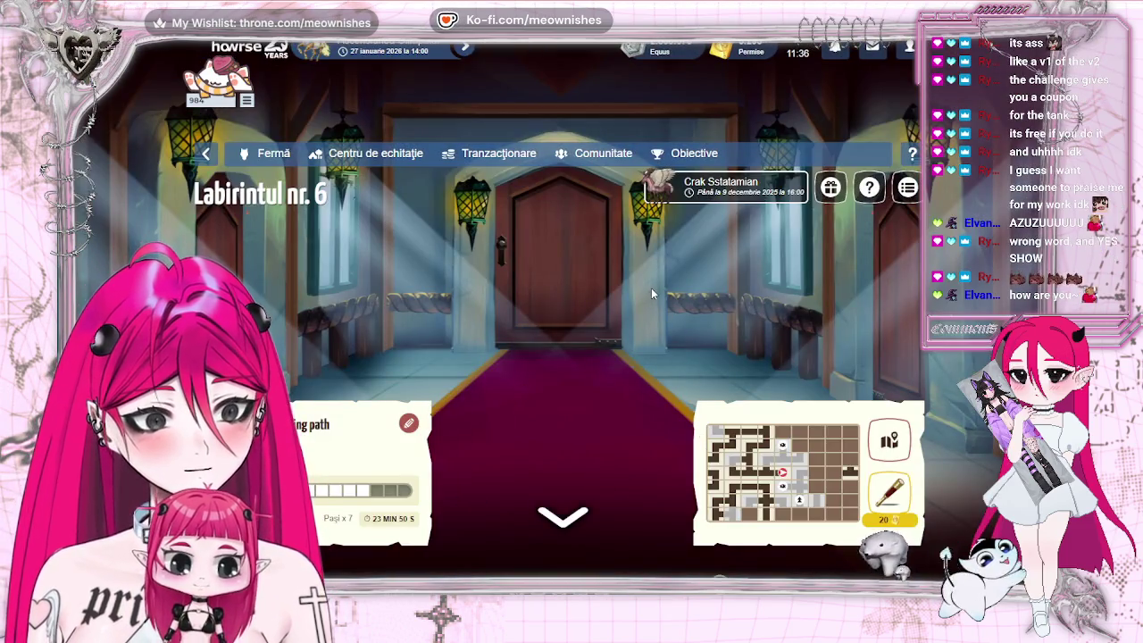
{"action": "left_click", "coordinate": [521, 348]}
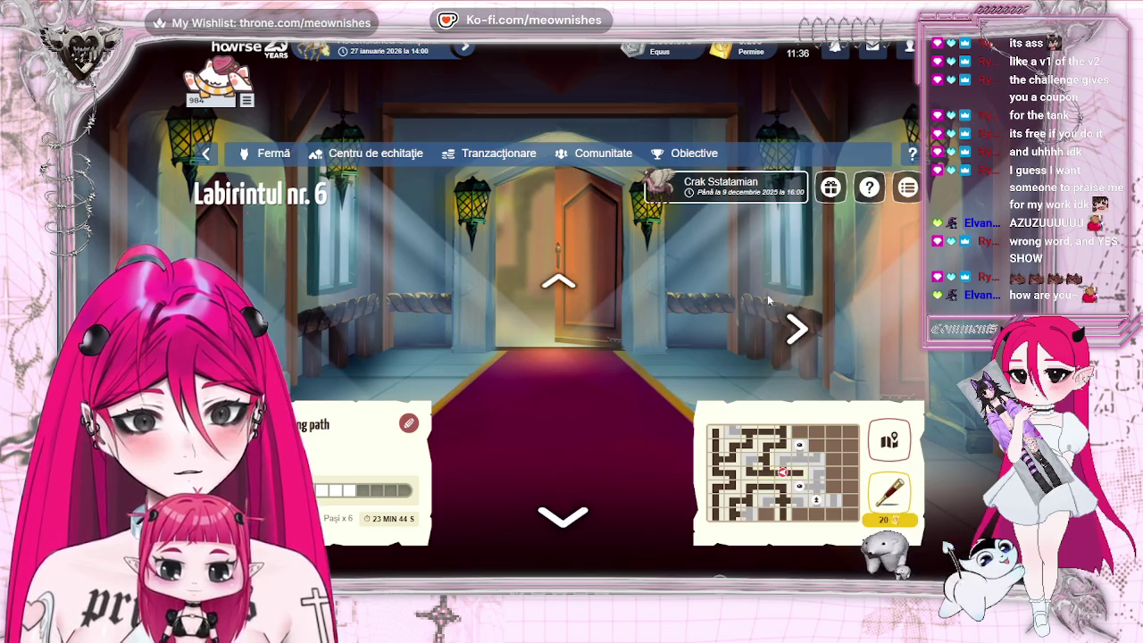
{"action": "left_click", "coordinate": [803, 316]}
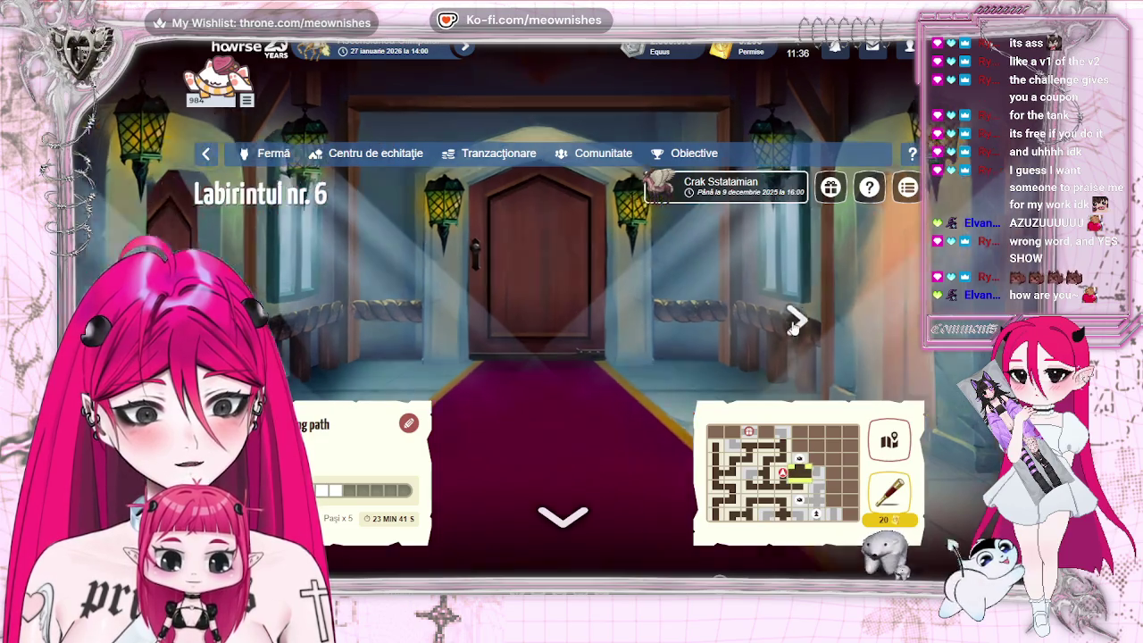
{"action": "left_click", "coordinate": [793, 322]}
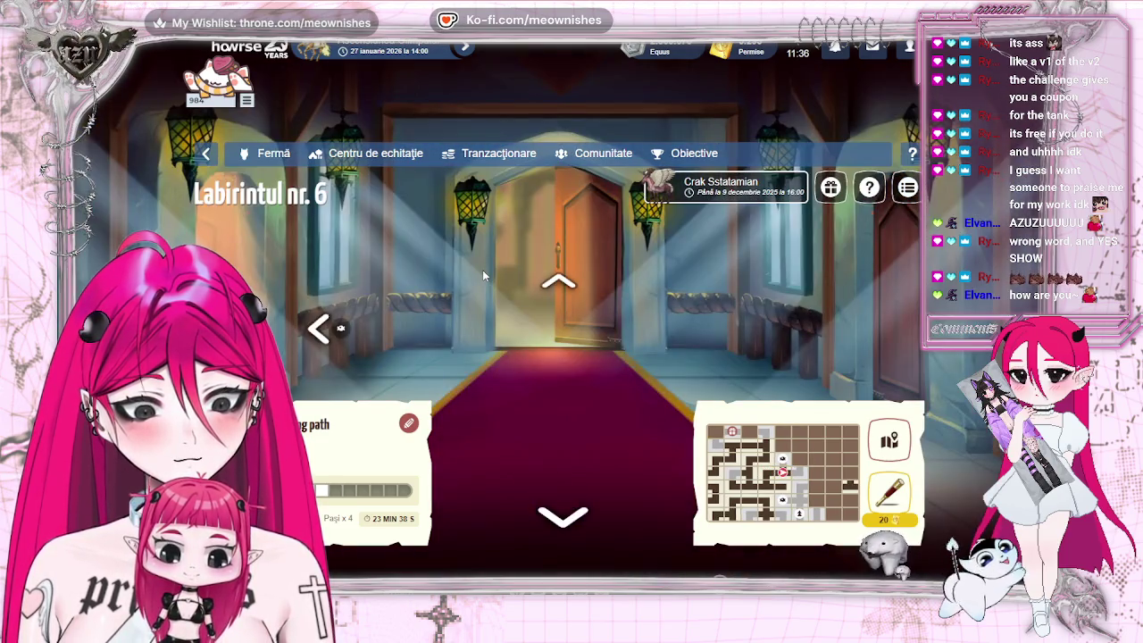
{"action": "left_click", "coordinate": [558, 282]}
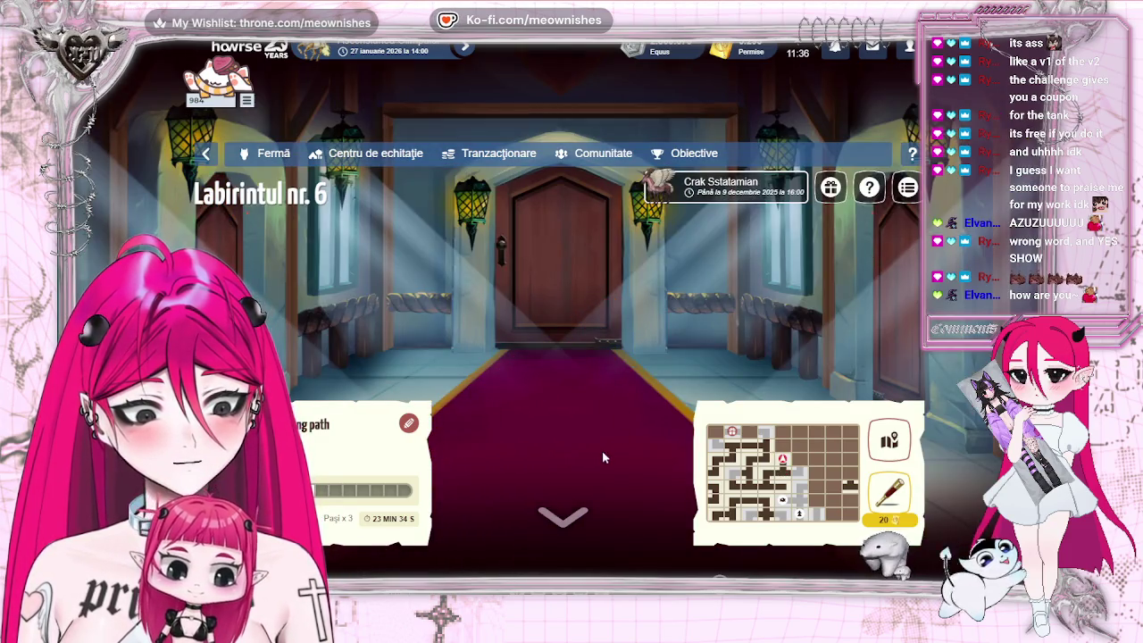
{"action": "left_click", "coordinate": [563, 516]}
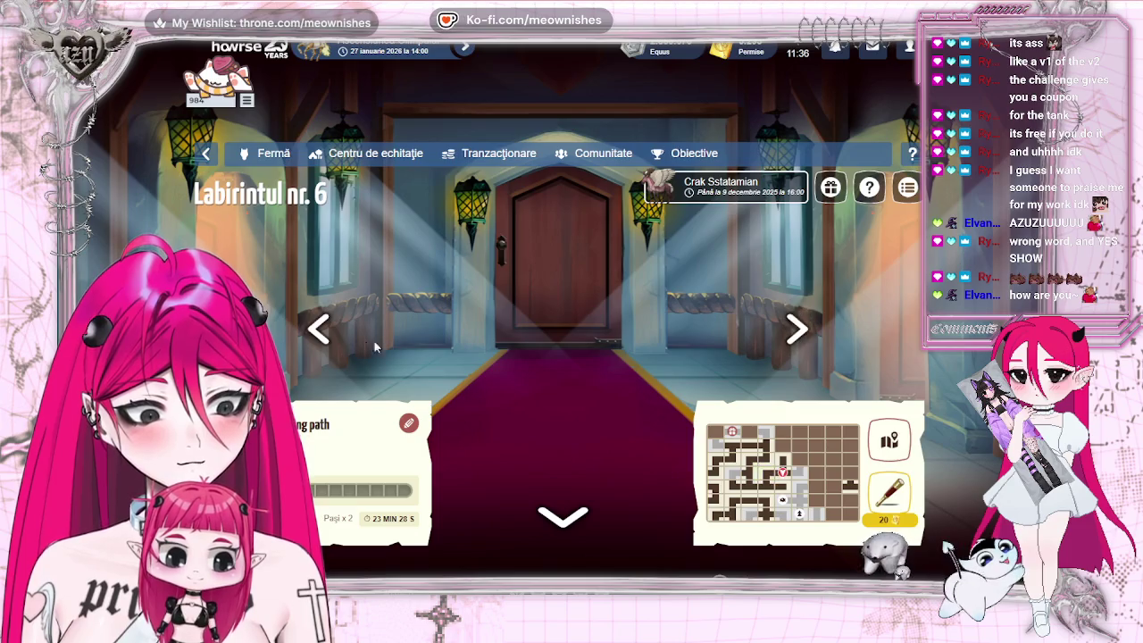
{"action": "left_click", "coordinate": [323, 327]}
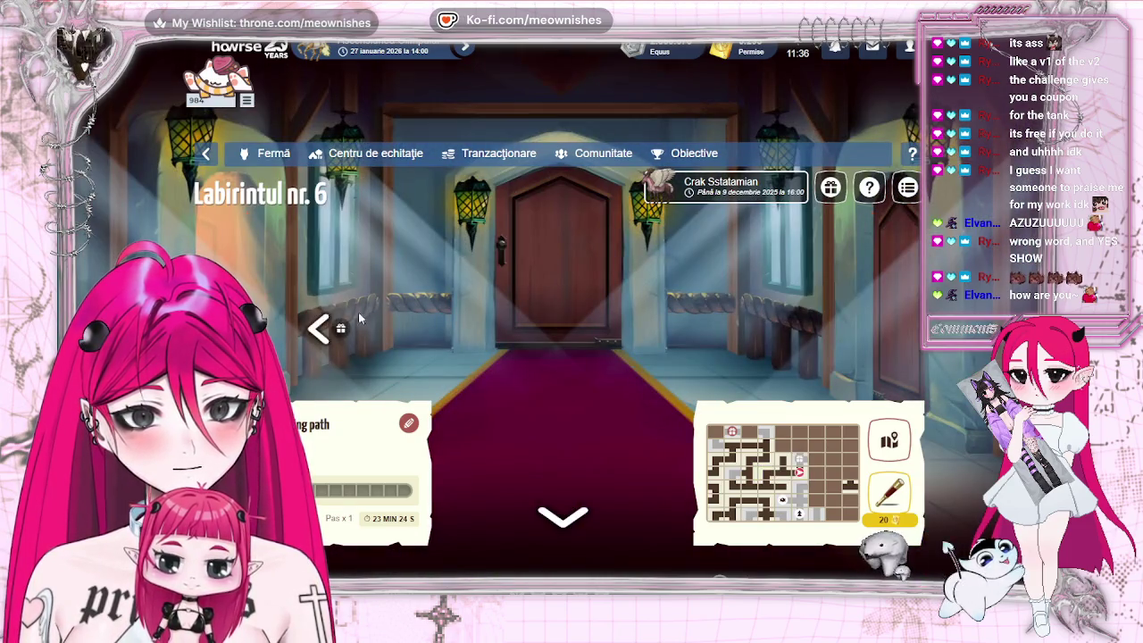
- Continue through the next corridor rooms and the hall door of the maze
{"action": "left_click", "coordinate": [323, 327]}
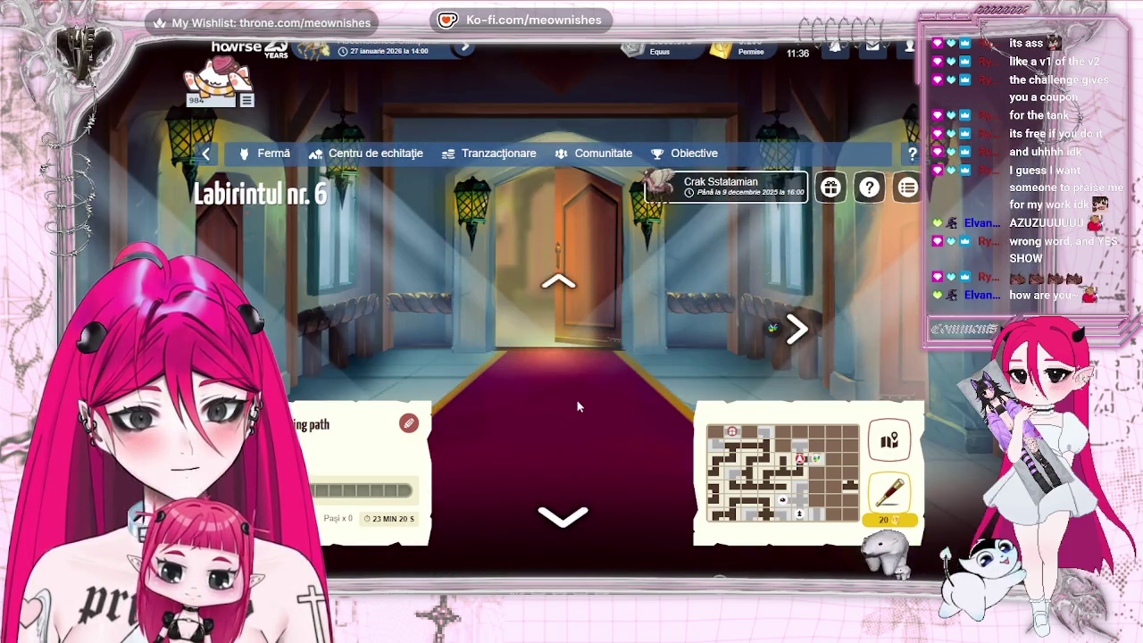
{"action": "left_click", "coordinate": [563, 285]}
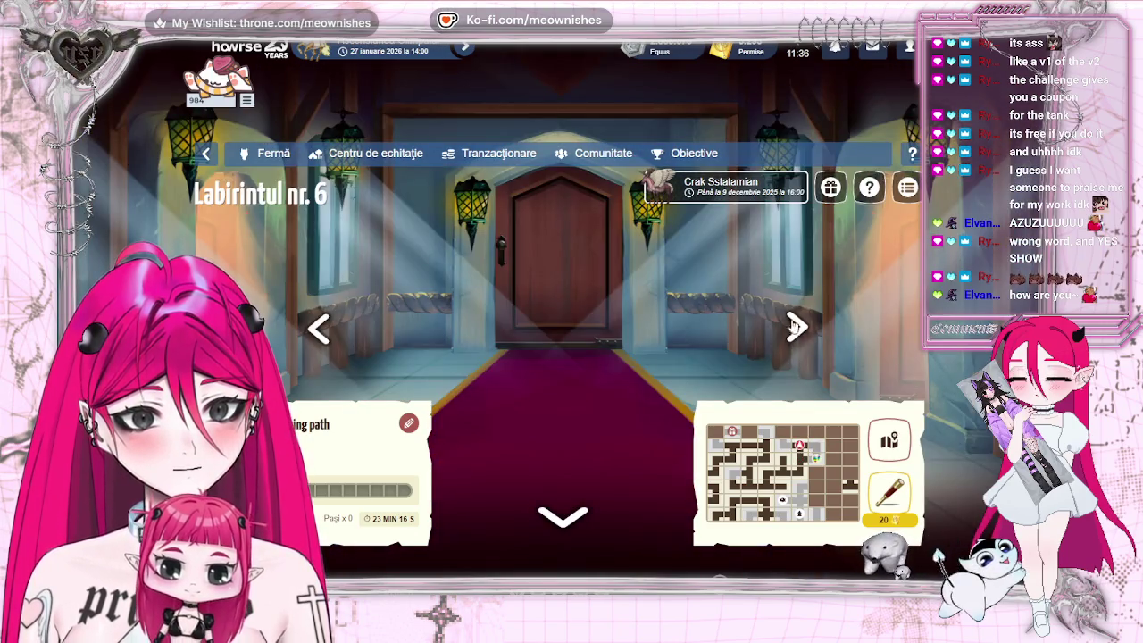
{"action": "left_click", "coordinate": [322, 327]}
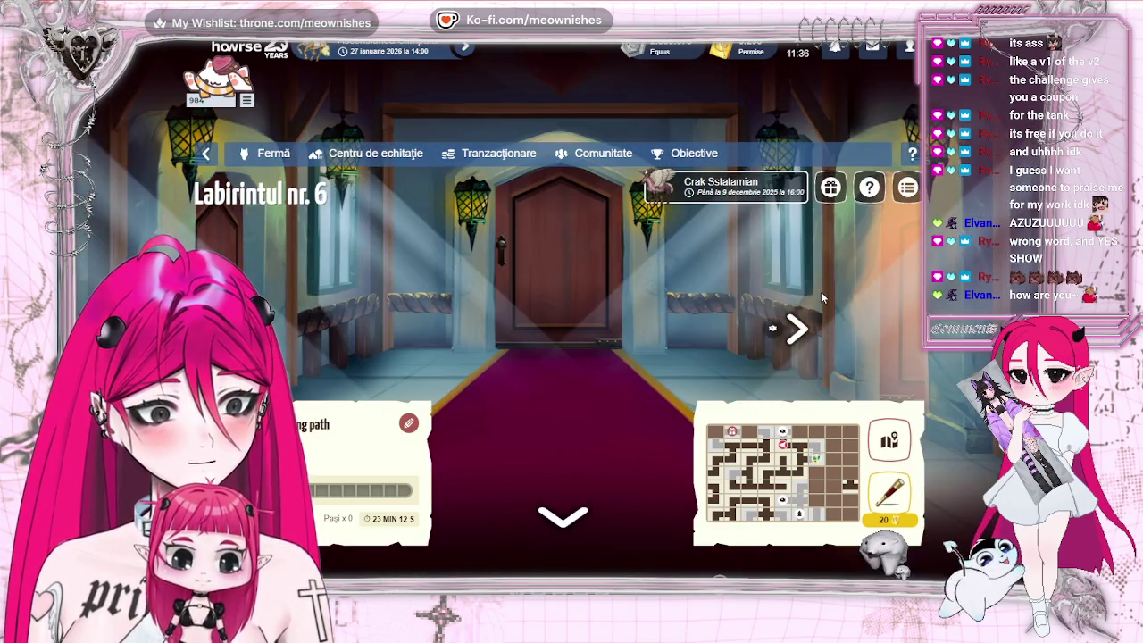
{"action": "left_click", "coordinate": [796, 323]}
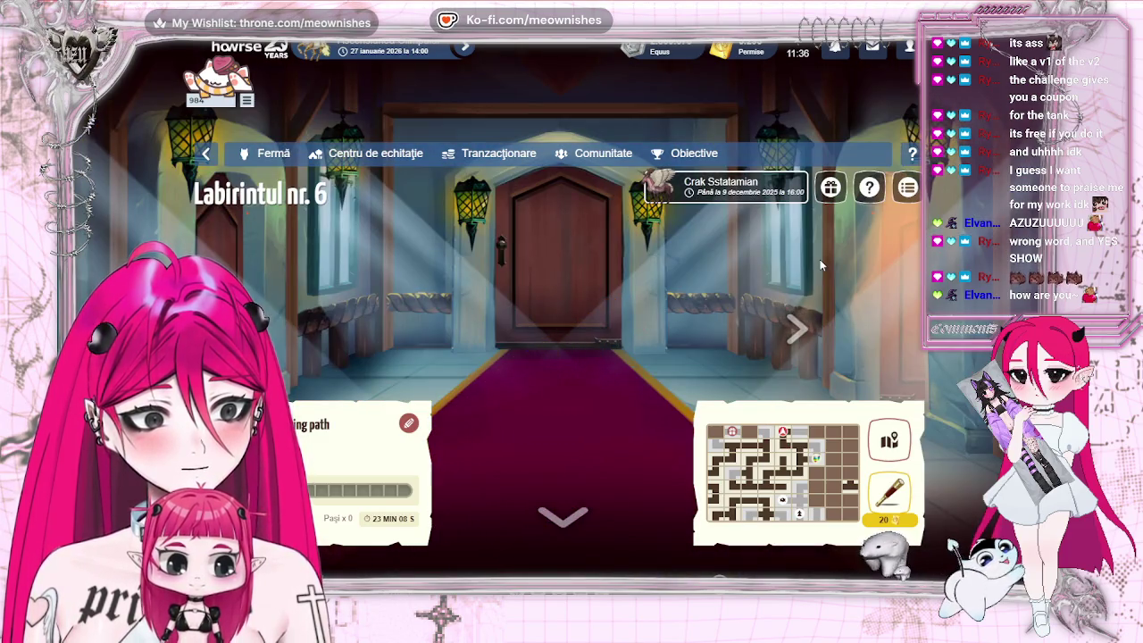
{"action": "left_click", "coordinate": [797, 327]}
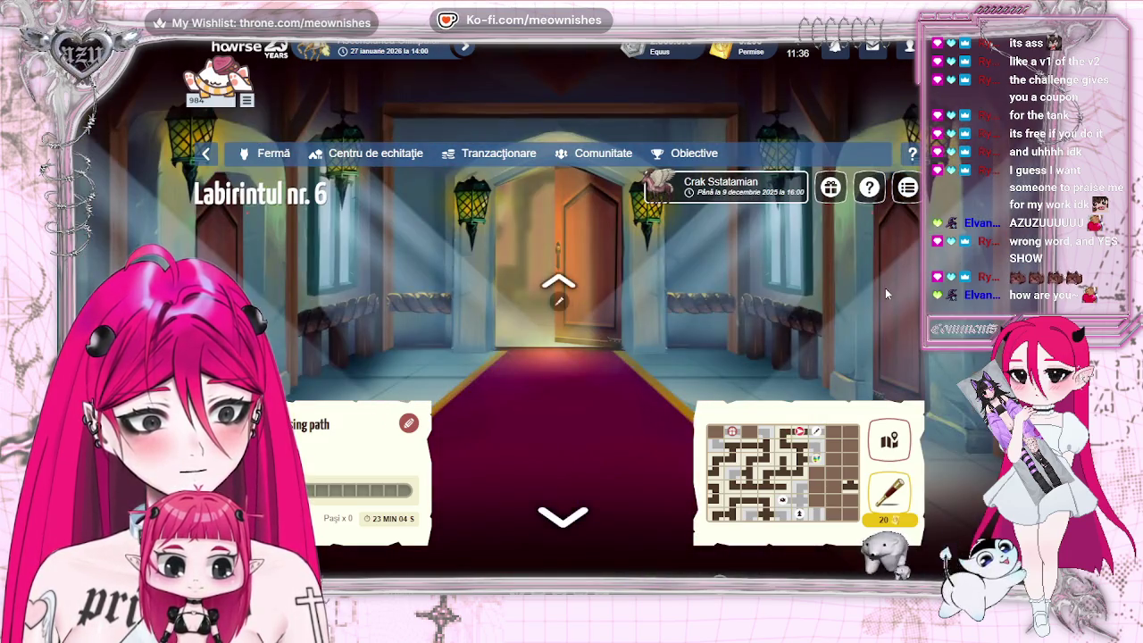
{"action": "left_click", "coordinate": [533, 280]}
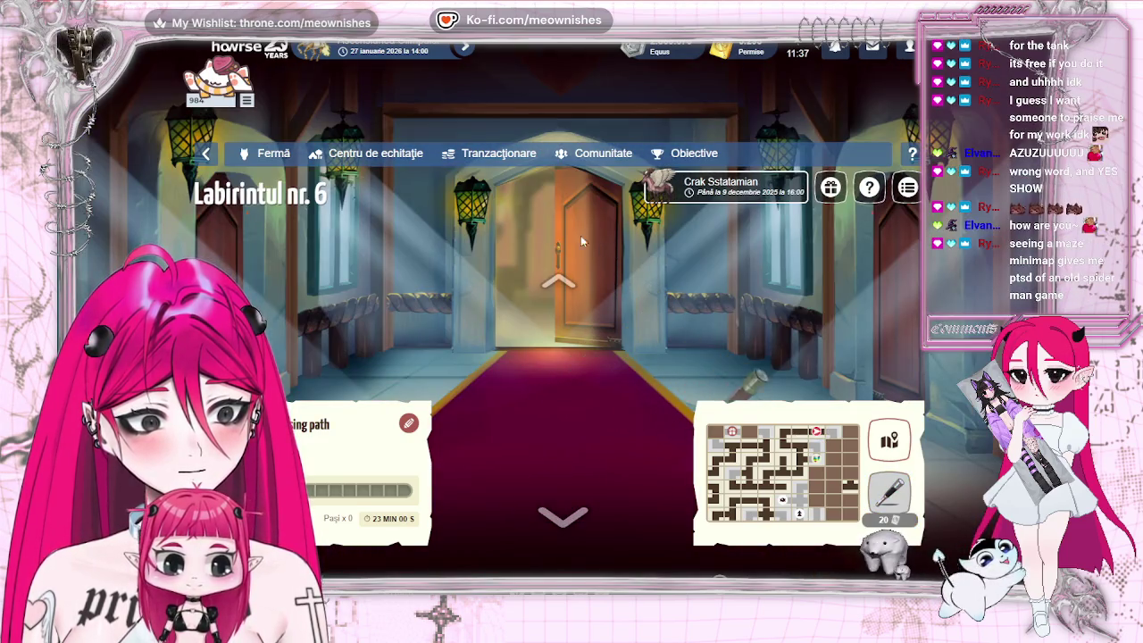
- Check the full maze map, step forward once more, and go to the Caii mei horse list
{"action": "left_click", "coordinate": [888, 439]}
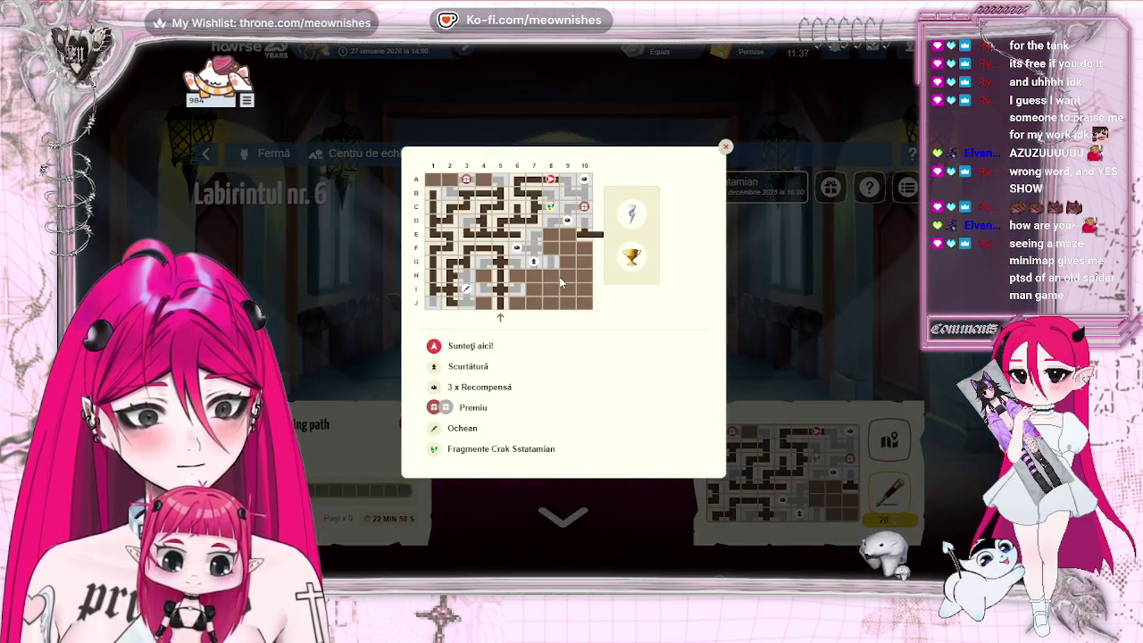
{"action": "left_click", "coordinate": [796, 261]}
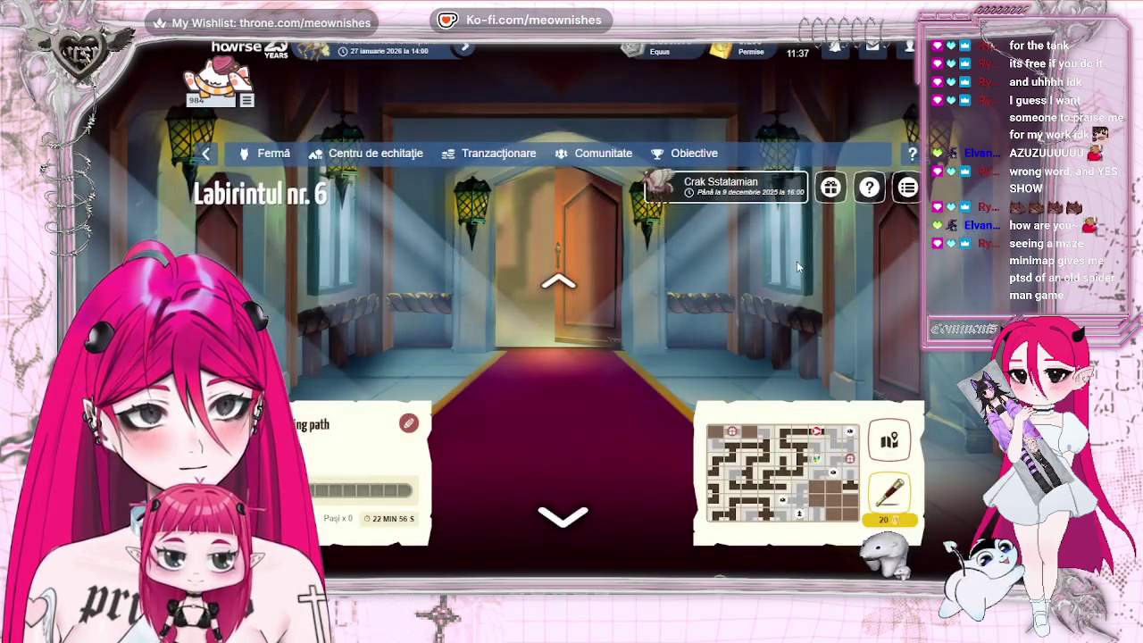
{"action": "left_click", "coordinate": [564, 281]}
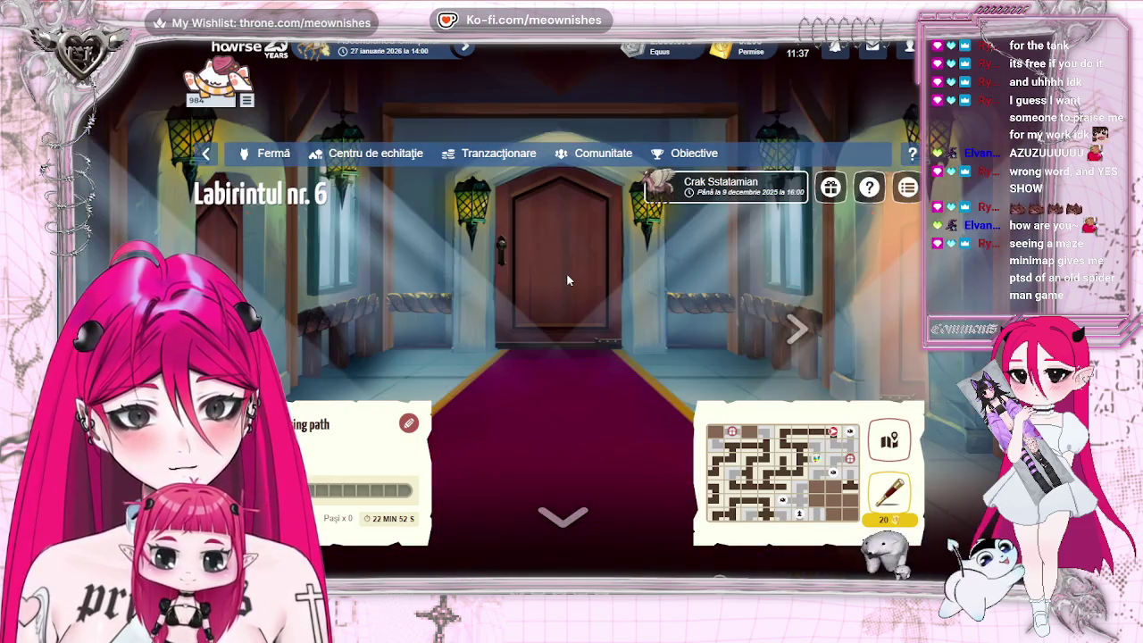
{"action": "mouse_move", "coordinate": [267, 152]}
{"action": "left_click", "coordinate": [270, 207]}
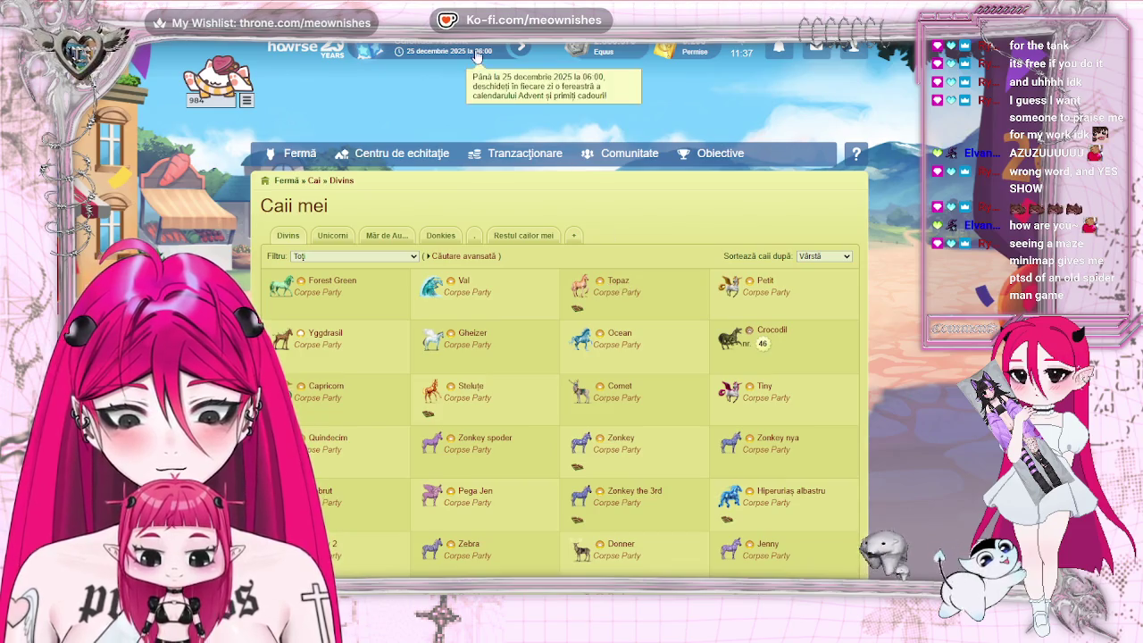
- Open Advent calendar tile 3, collect 1 x Piniata Bilby, and return to the horse list
{"action": "left_click", "coordinate": [470, 50]}
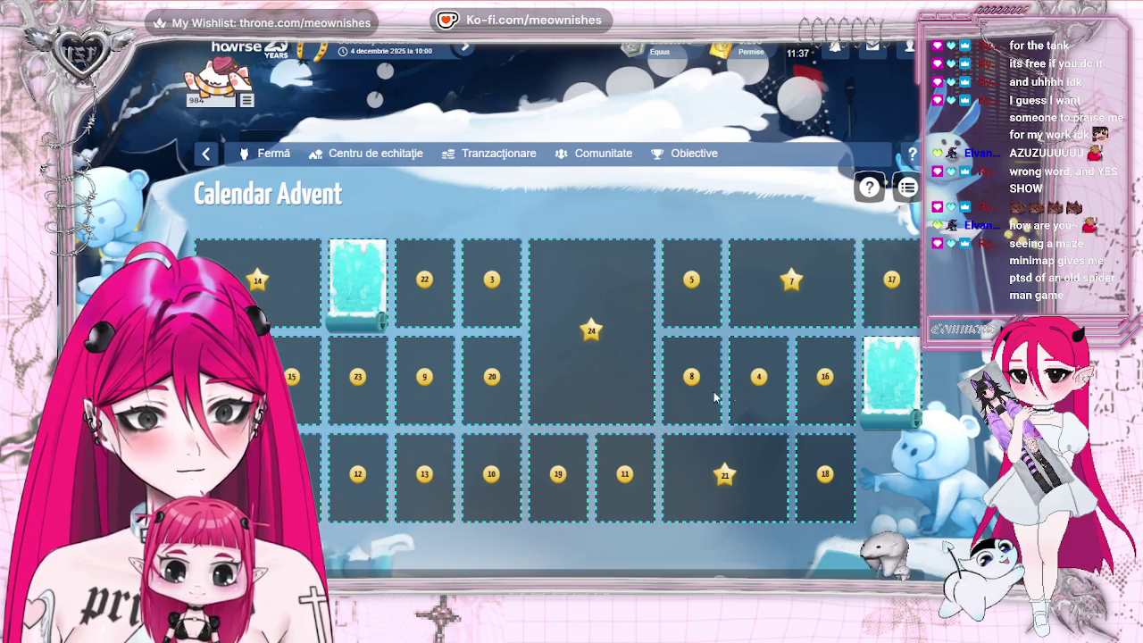
{"action": "left_click", "coordinate": [485, 303]}
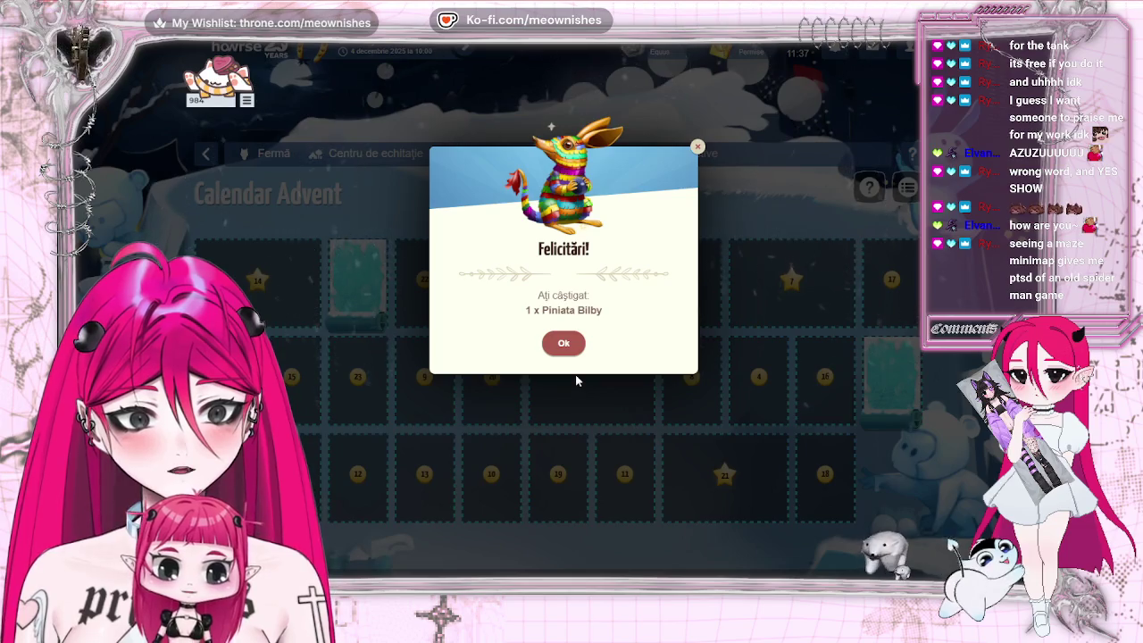
{"action": "left_click", "coordinate": [565, 345]}
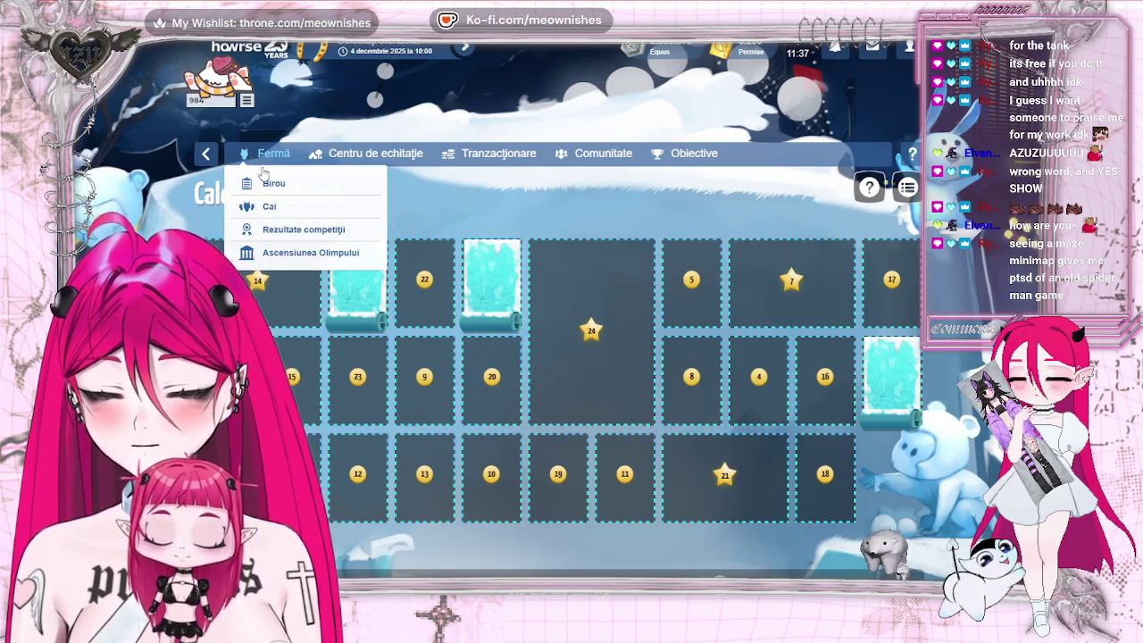
{"action": "left_click", "coordinate": [276, 208]}
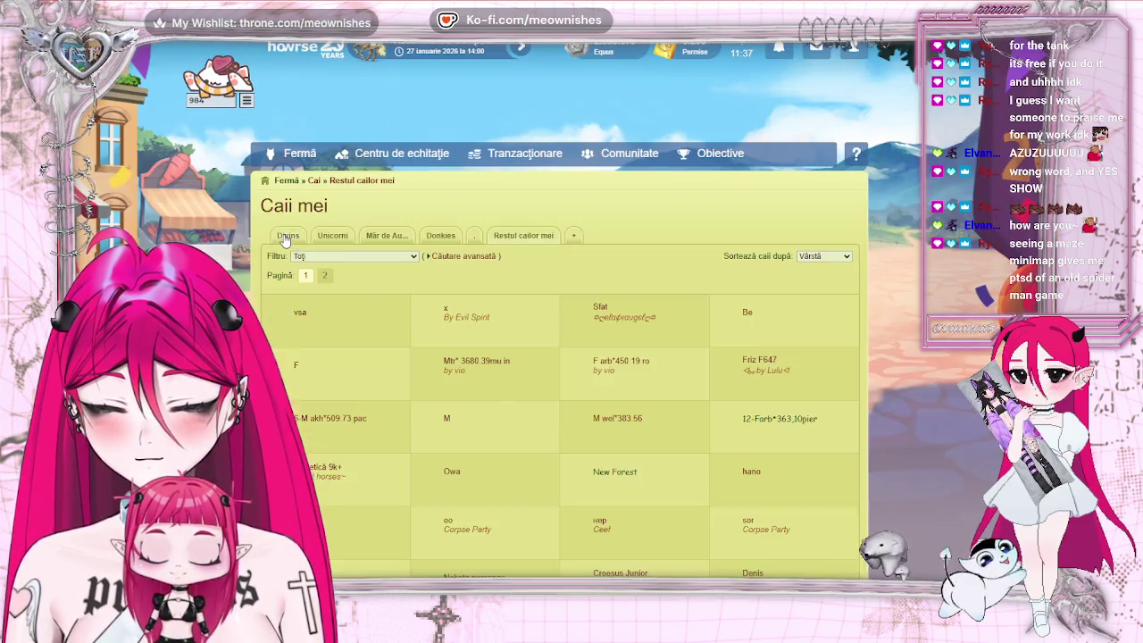
- Open Orcă frumi from the Divins horse group and give it a first feed
{"action": "left_click", "coordinate": [286, 236]}
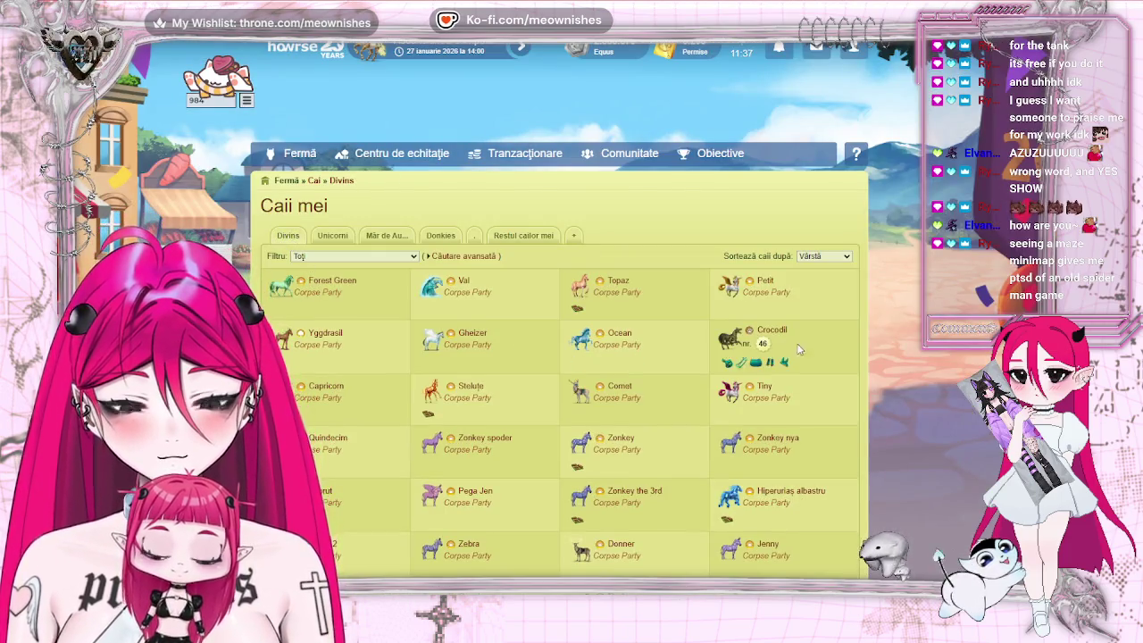
{"action": "scroll", "coordinate": [821, 357], "scroll_direction": "down", "scroll_amount": 1}
{"action": "scroll", "coordinate": [893, 393], "scroll_direction": "down", "scroll_amount": 1}
{"action": "scroll", "coordinate": [910, 411], "scroll_direction": "down", "scroll_amount": 1}
{"action": "scroll", "coordinate": [896, 420], "scroll_direction": "down", "scroll_amount": 2}
{"action": "scroll", "coordinate": [897, 422], "scroll_direction": "down", "scroll_amount": 3}
{"action": "scroll", "coordinate": [897, 421], "scroll_direction": "down", "scroll_amount": 3}
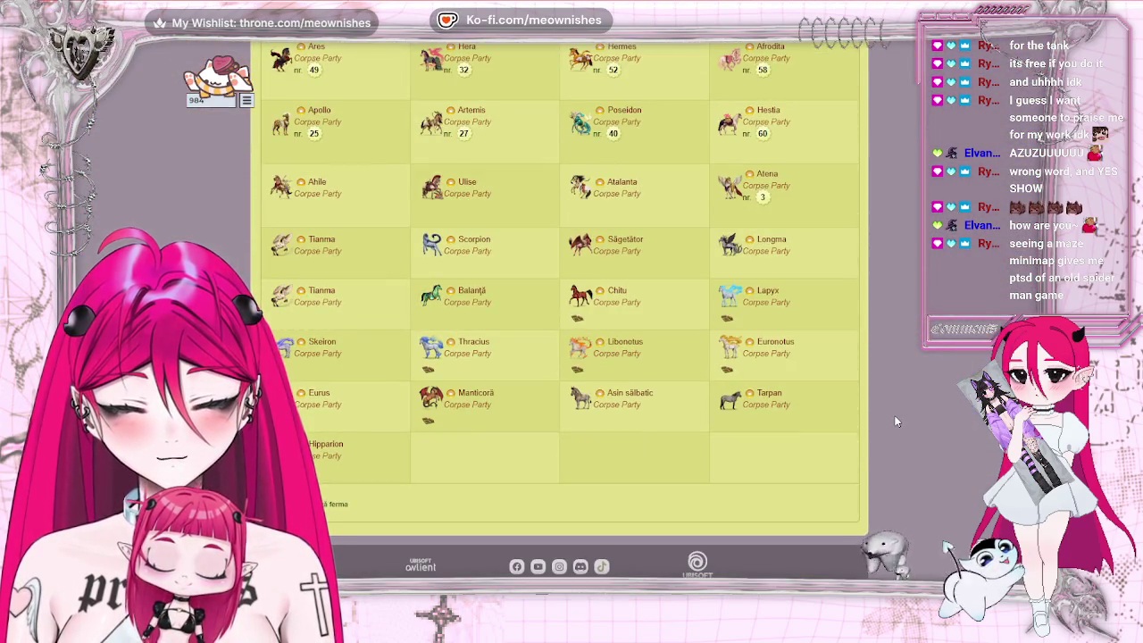
{"action": "scroll", "coordinate": [891, 414], "scroll_direction": "up", "scroll_amount": 3}
{"action": "scroll", "coordinate": [892, 414], "scroll_direction": "up", "scroll_amount": 3}
{"action": "scroll", "coordinate": [891, 414], "scroll_direction": "down", "scroll_amount": 1}
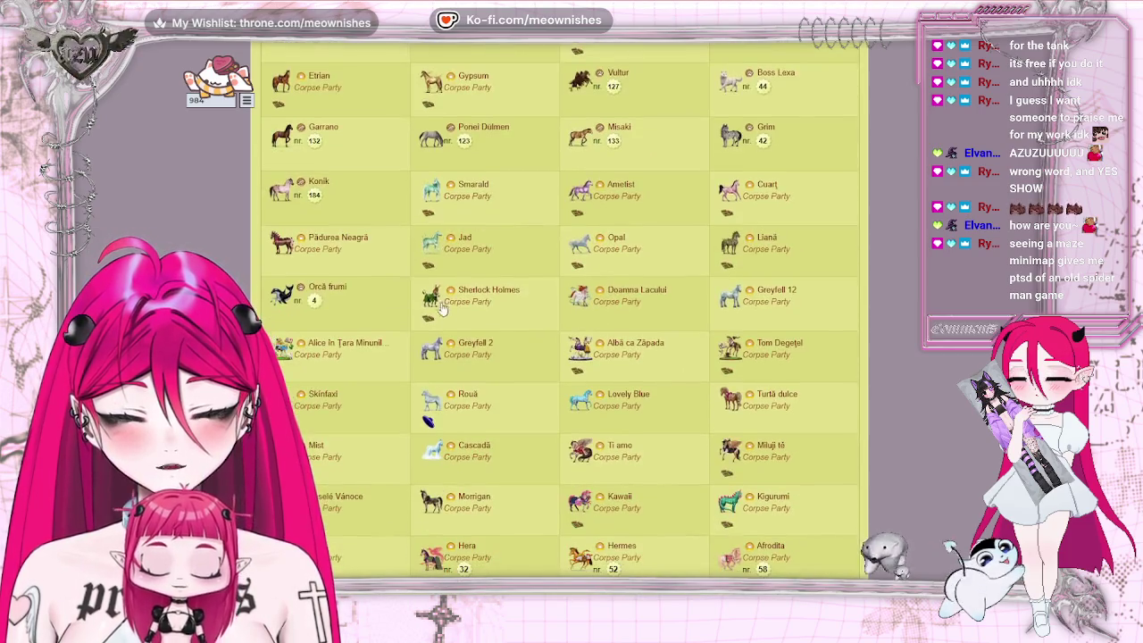
{"action": "left_click", "coordinate": [326, 287]}
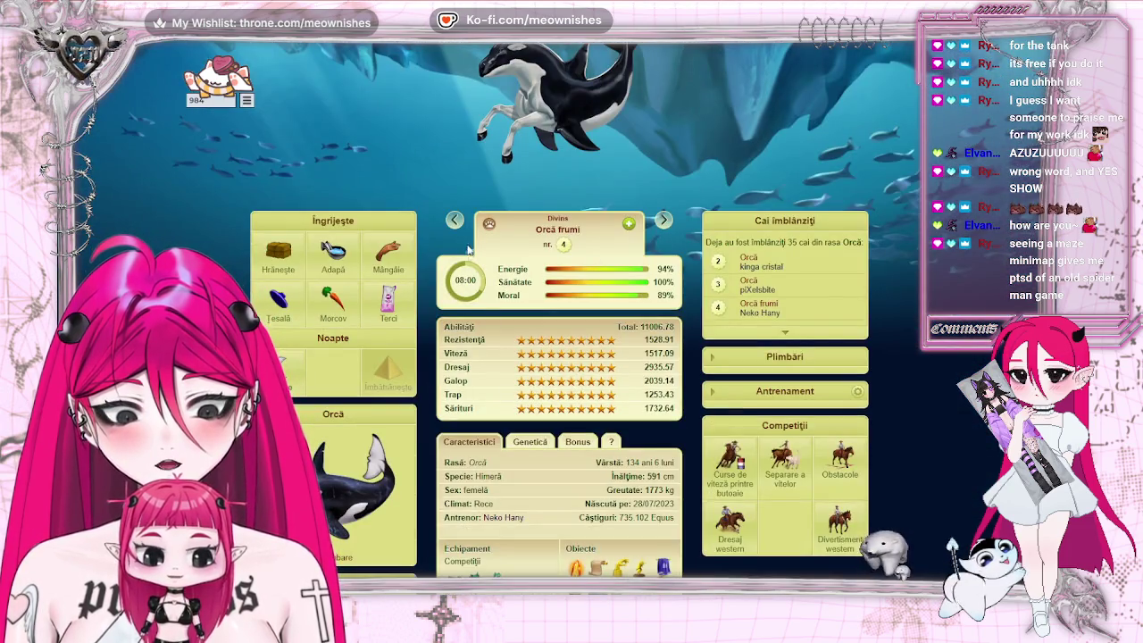
{"action": "left_click", "coordinate": [388, 302]}
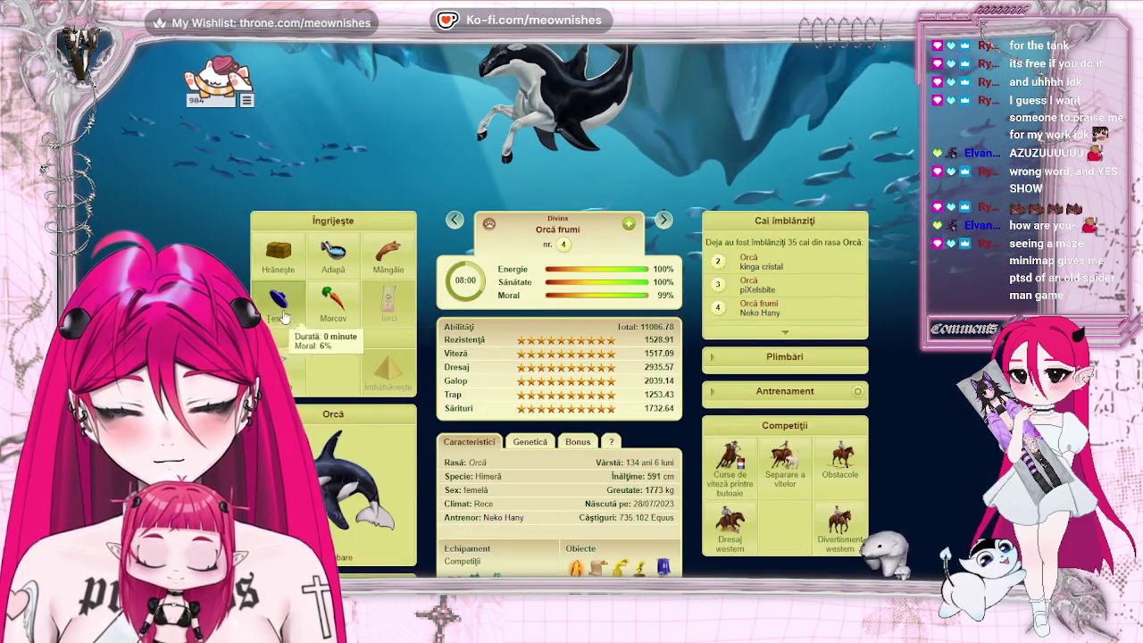
- Enter Orcă frumi in three calf-cutting competitions and one western entertainment competition
{"action": "left_click", "coordinate": [786, 457]}
{"action": "left_click", "coordinate": [828, 468]}
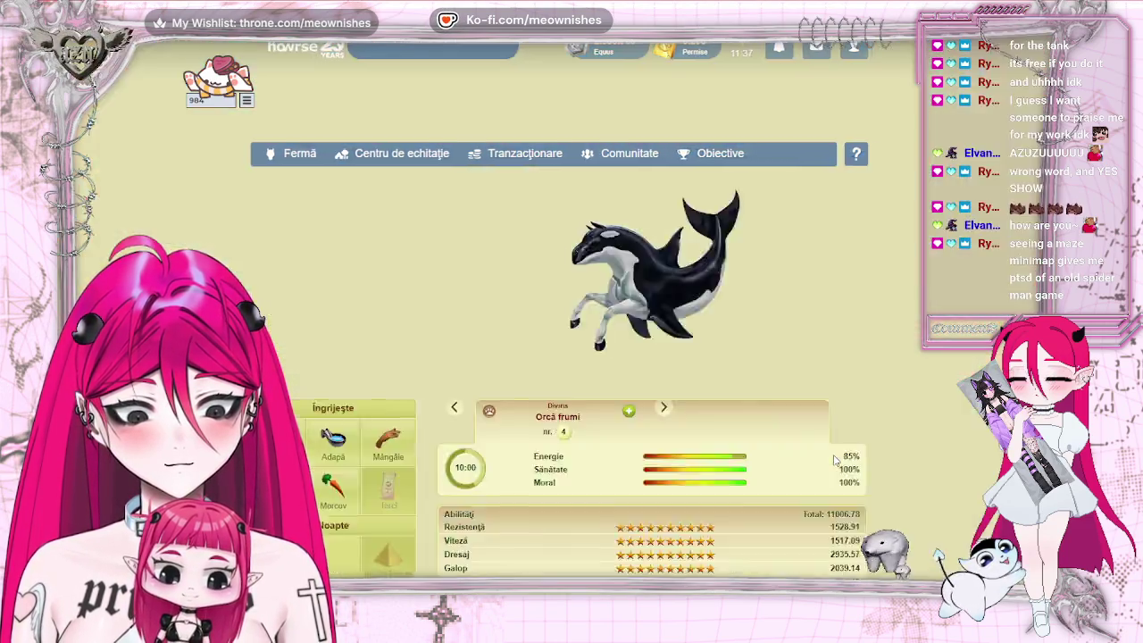
{"action": "left_click", "coordinate": [784, 272]}
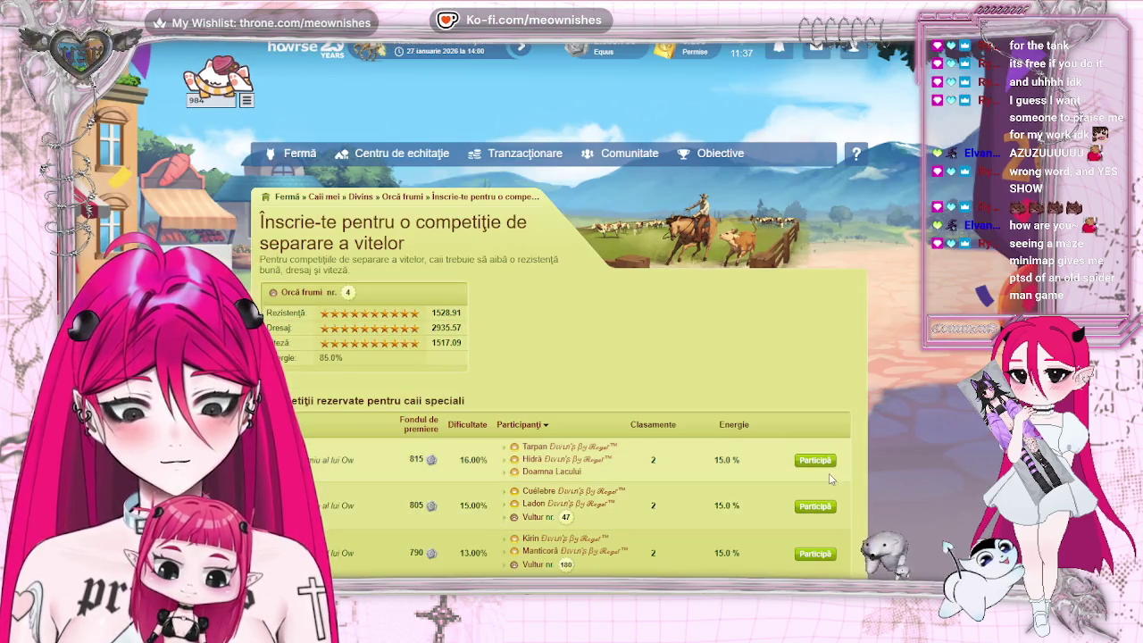
{"action": "left_click", "coordinate": [814, 461]}
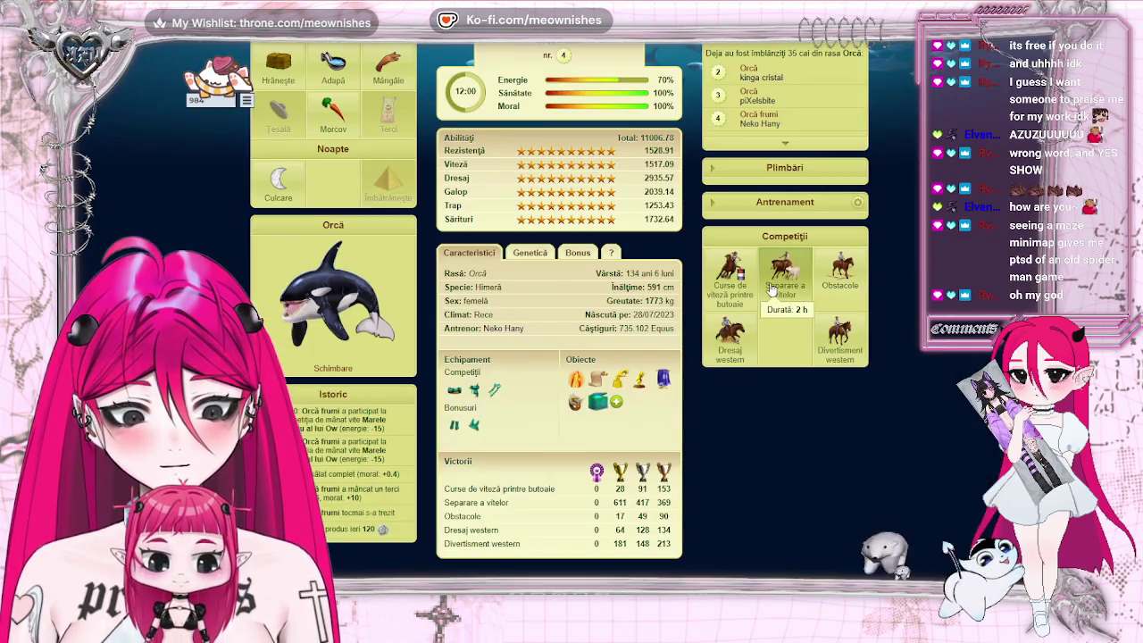
{"action": "left_click", "coordinate": [788, 308]}
{"action": "left_click", "coordinate": [814, 462]}
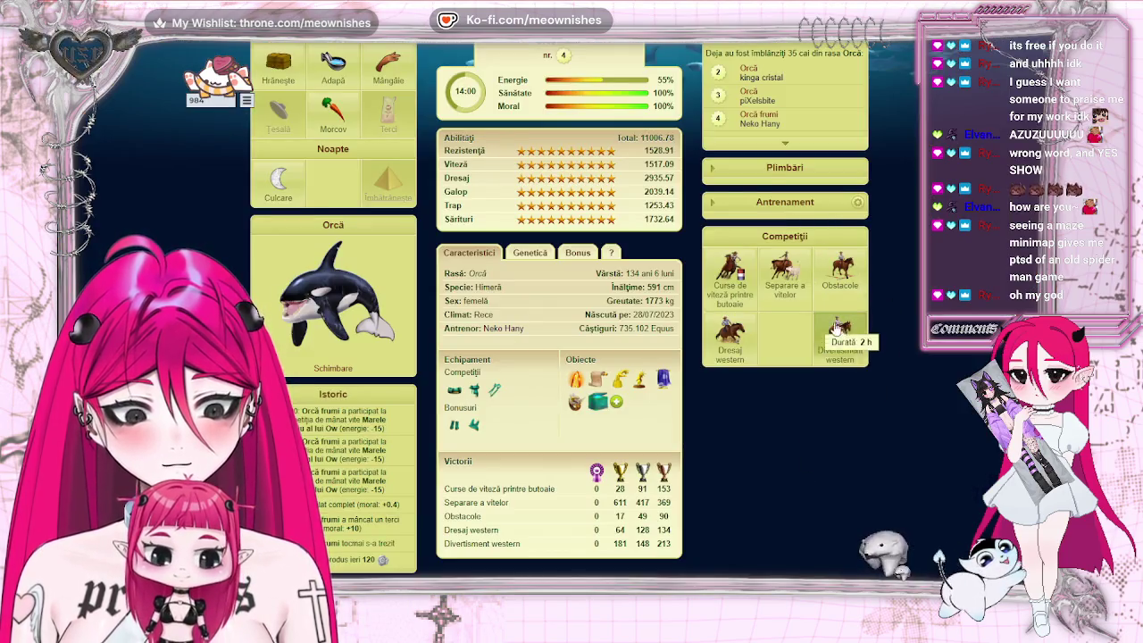
{"action": "left_click", "coordinate": [841, 334]}
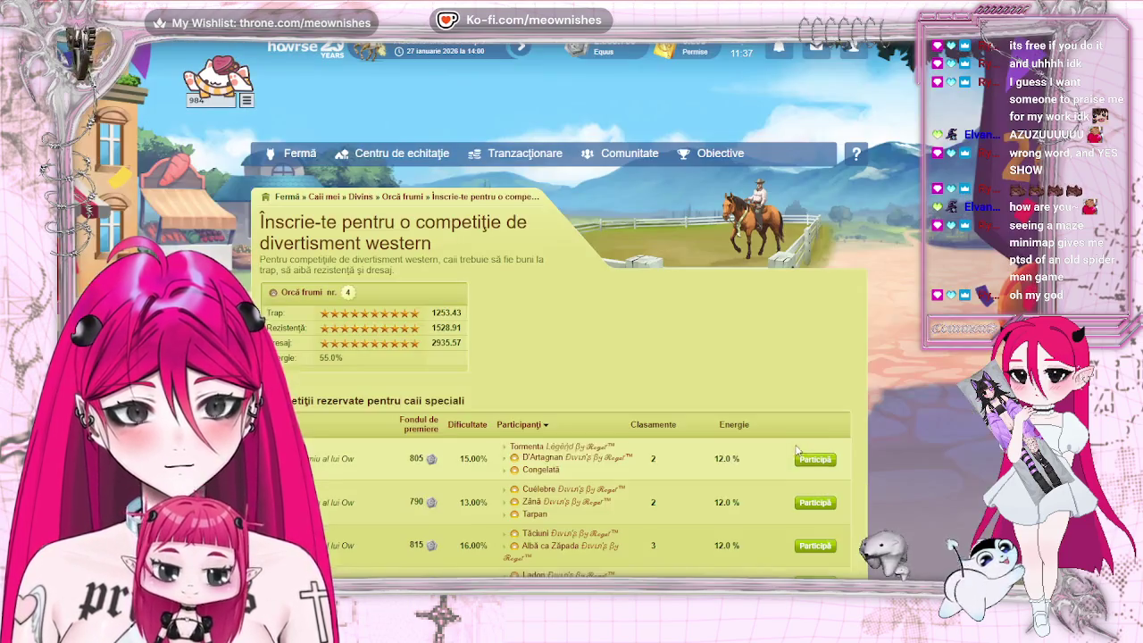
{"action": "left_click", "coordinate": [814, 461]}
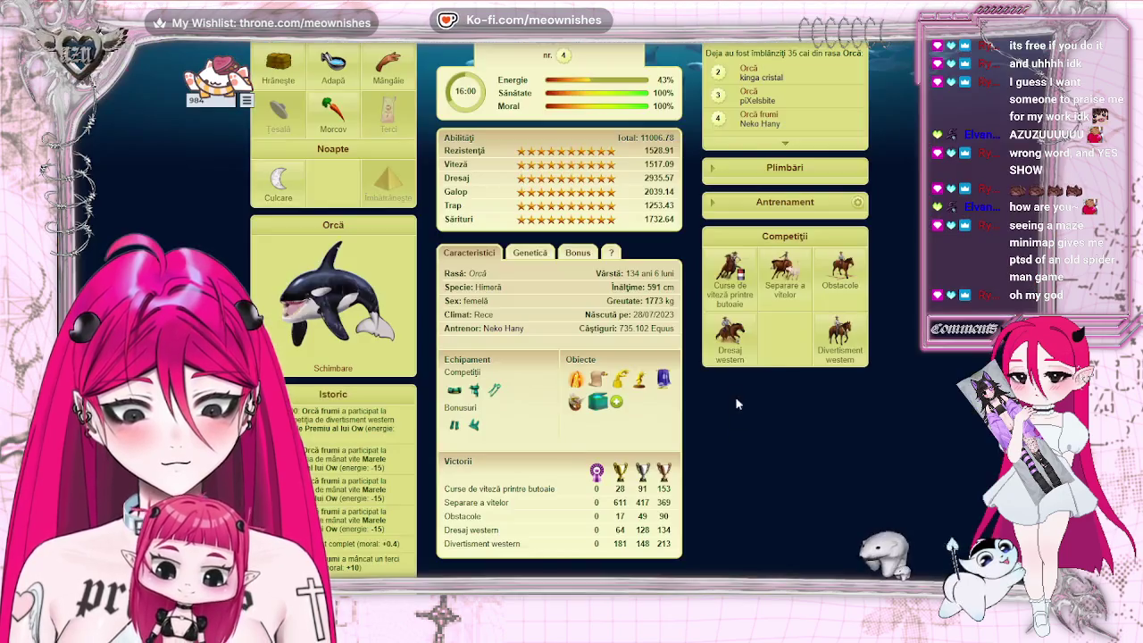
- Enter Orcă frumi in a western dressage and a barrel-racing competition
{"action": "left_click", "coordinate": [730, 344]}
{"action": "scroll", "coordinate": [479, 344], "scroll_direction": "down", "scroll_amount": 5}
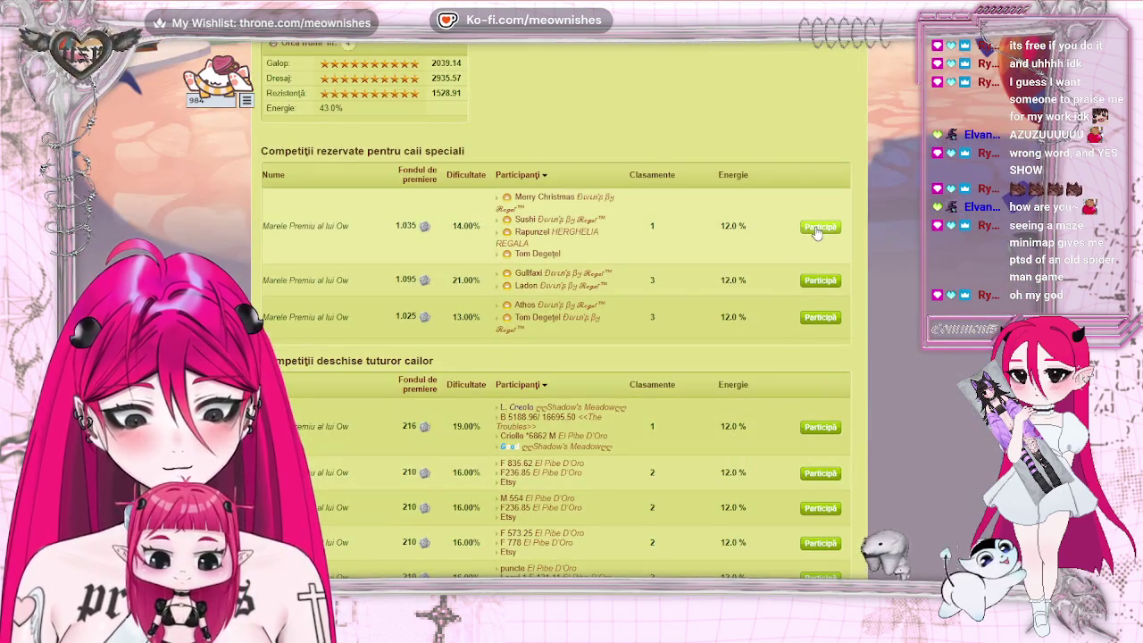
{"action": "left_click", "coordinate": [820, 225]}
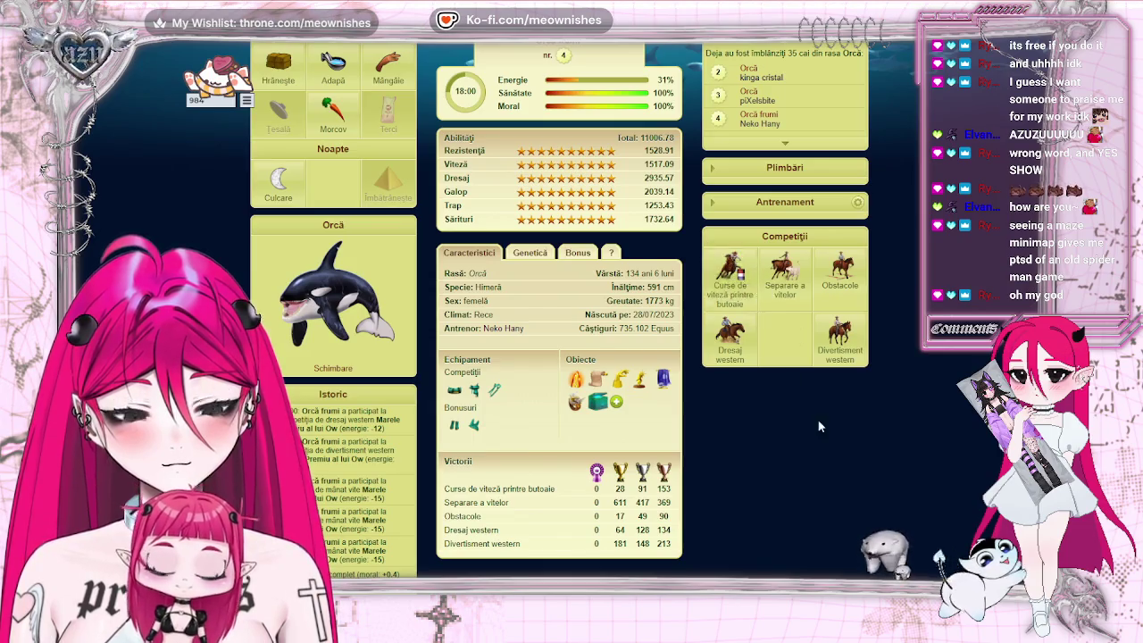
{"action": "left_click", "coordinate": [730, 287]}
{"action": "left_click", "coordinate": [822, 471]}
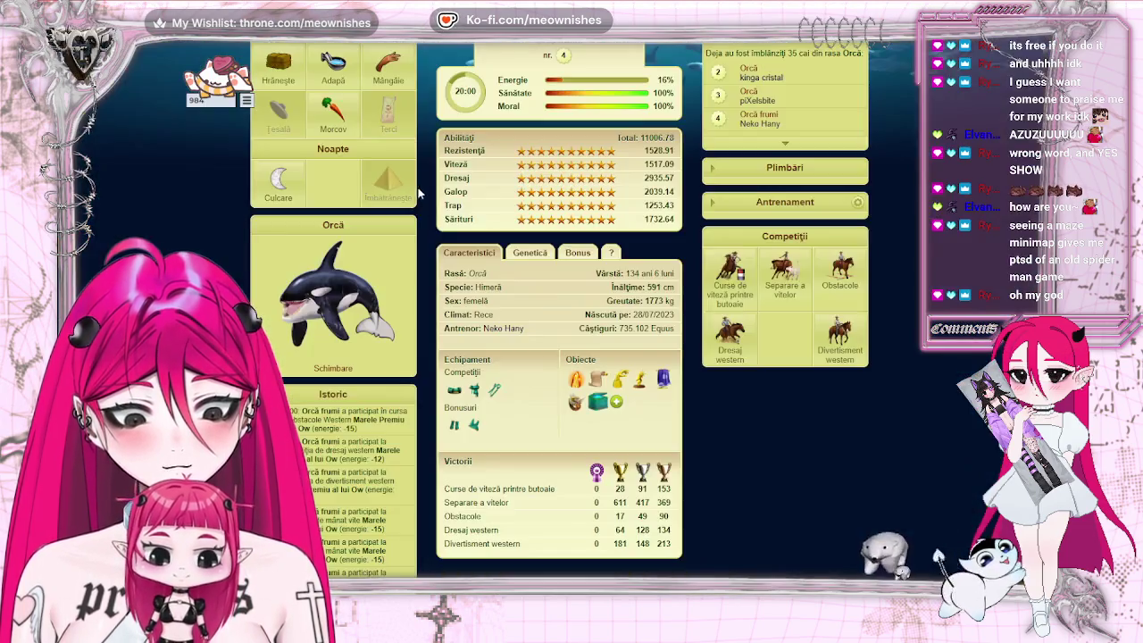
- Give Orcă frumi a carrot, water and petting, then put it to bed
{"action": "left_click", "coordinate": [348, 129]}
{"action": "left_click", "coordinate": [333, 64]}
{"action": "left_click", "coordinate": [388, 64]}
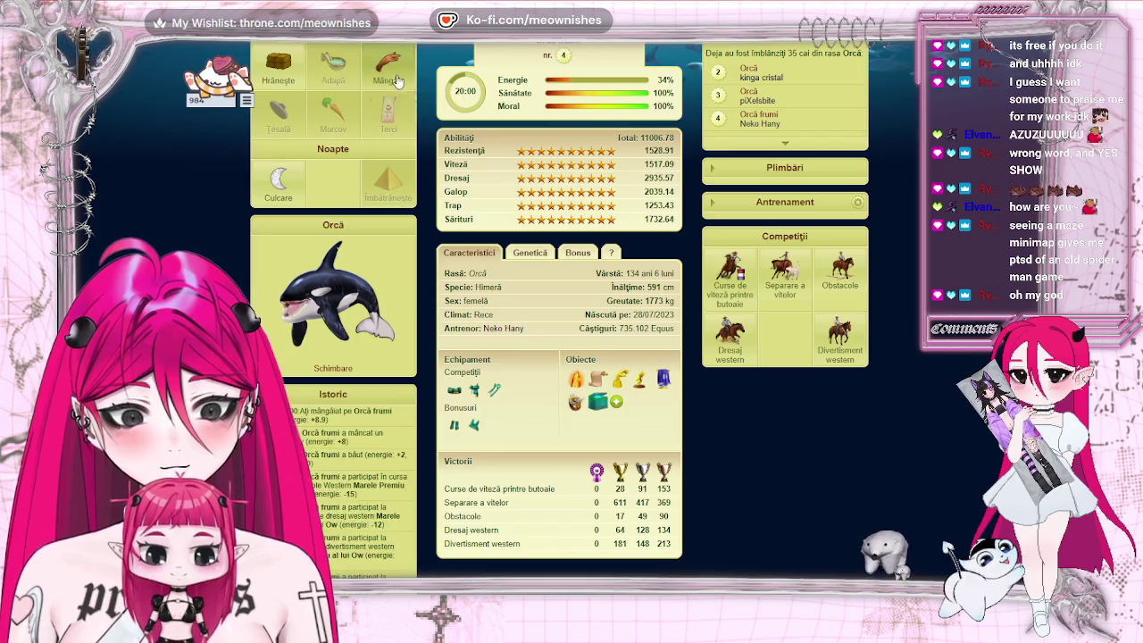
{"action": "left_click", "coordinate": [288, 197]}
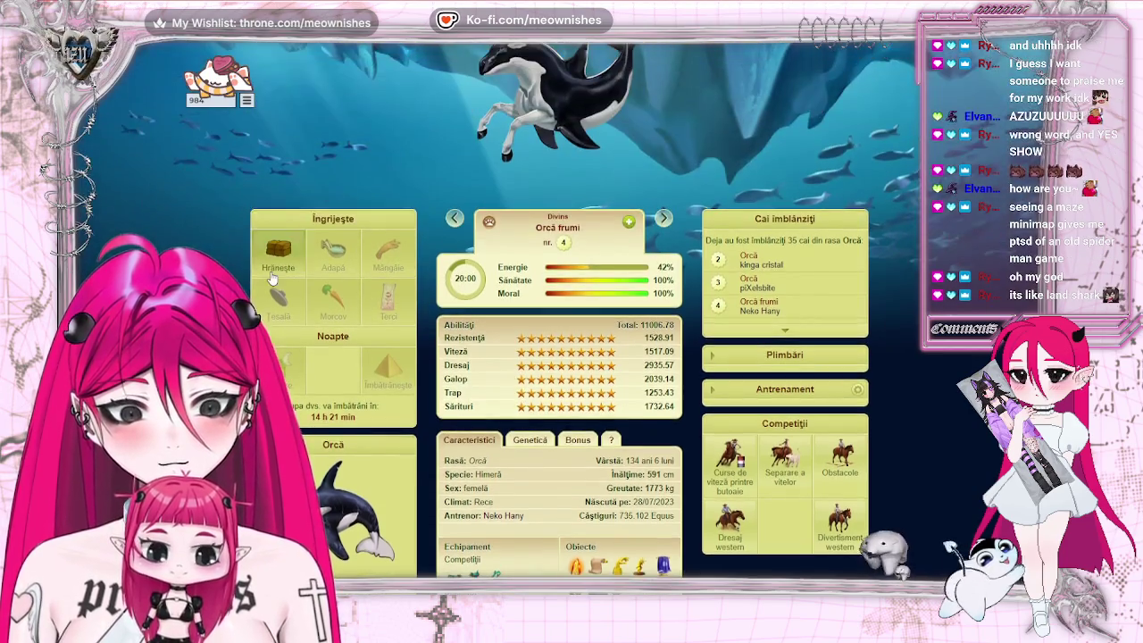
- Feed Orcă frumi 20 portions of Nutreț plus an Ovăz ration
{"action": "scroll", "coordinate": [313, 494], "scroll_direction": "down", "scroll_amount": 1}
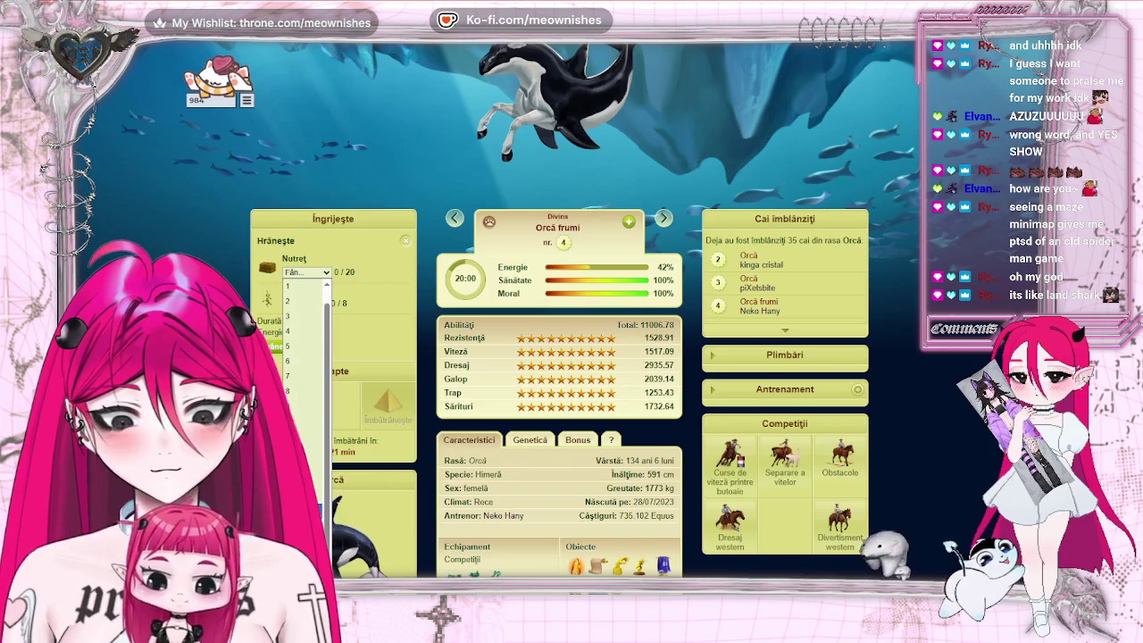
{"action": "type", "text": "20"}
{"action": "key", "text": "Return"}
{"action": "left_click", "coordinate": [305, 302]}
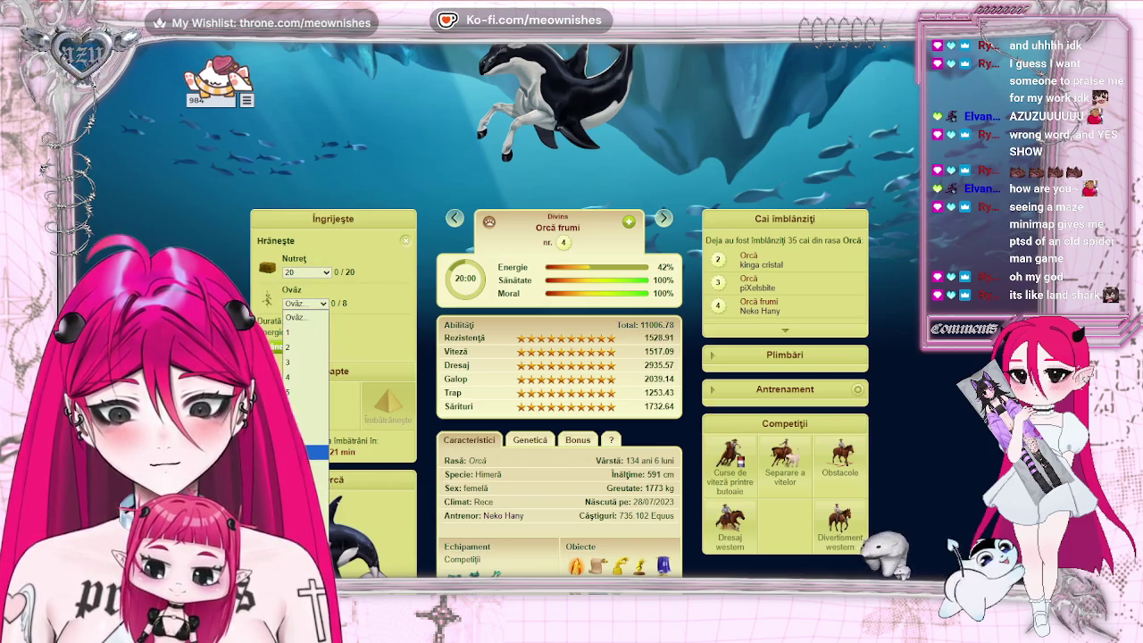
{"action": "left_click", "coordinate": [308, 451]}
{"action": "left_click", "coordinate": [392, 317]}
{"action": "scroll", "coordinate": [423, 375], "scroll_direction": "down", "scroll_amount": 3}
{"action": "scroll", "coordinate": [423, 375], "scroll_direction": "up", "scroll_amount": 5}
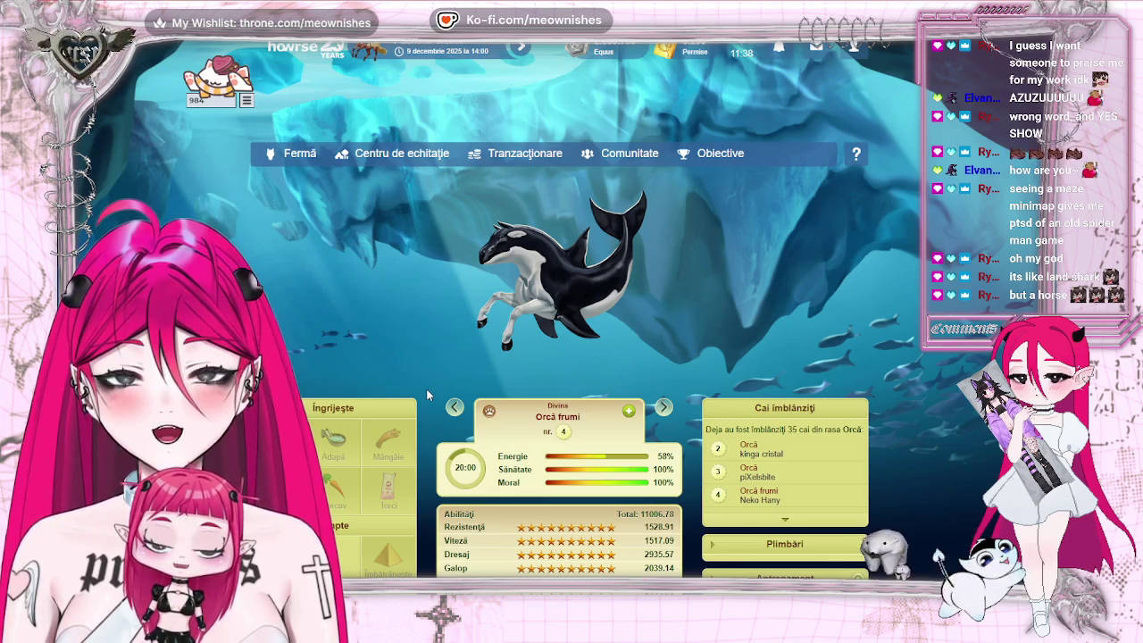
- Find Hiperuriaș albastru in the Caii mei list and open its horse page
{"action": "mouse_move", "coordinate": [295, 153]}
{"action": "left_click", "coordinate": [299, 206]}
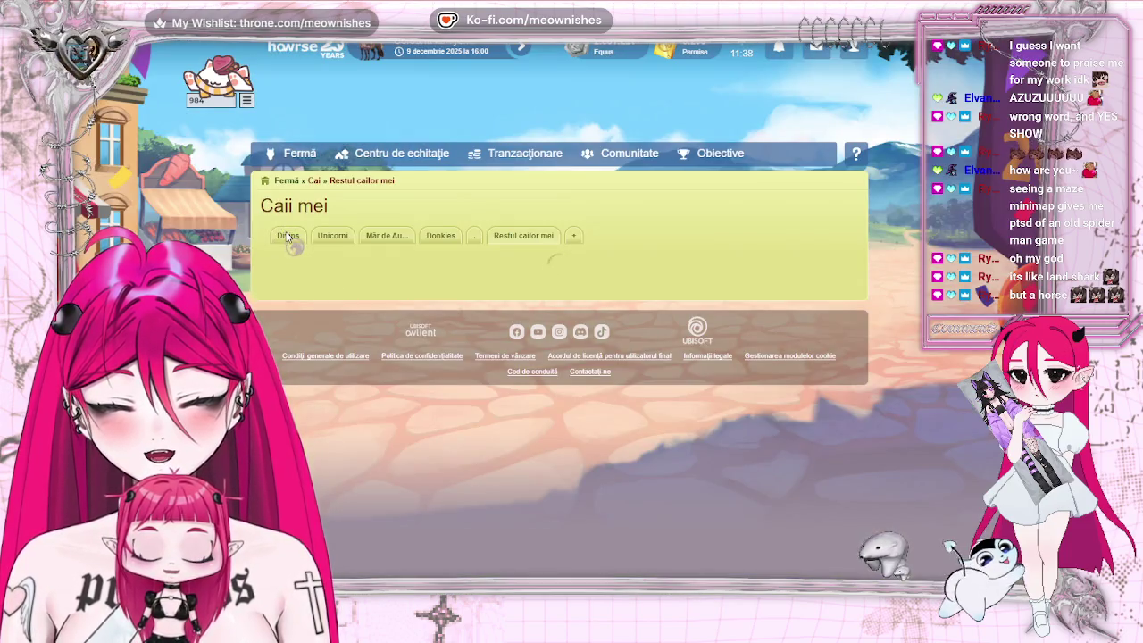
{"action": "scroll", "coordinate": [955, 355], "scroll_direction": "down", "scroll_amount": 2}
{"action": "scroll", "coordinate": [956, 358], "scroll_direction": "down", "scroll_amount": 2}
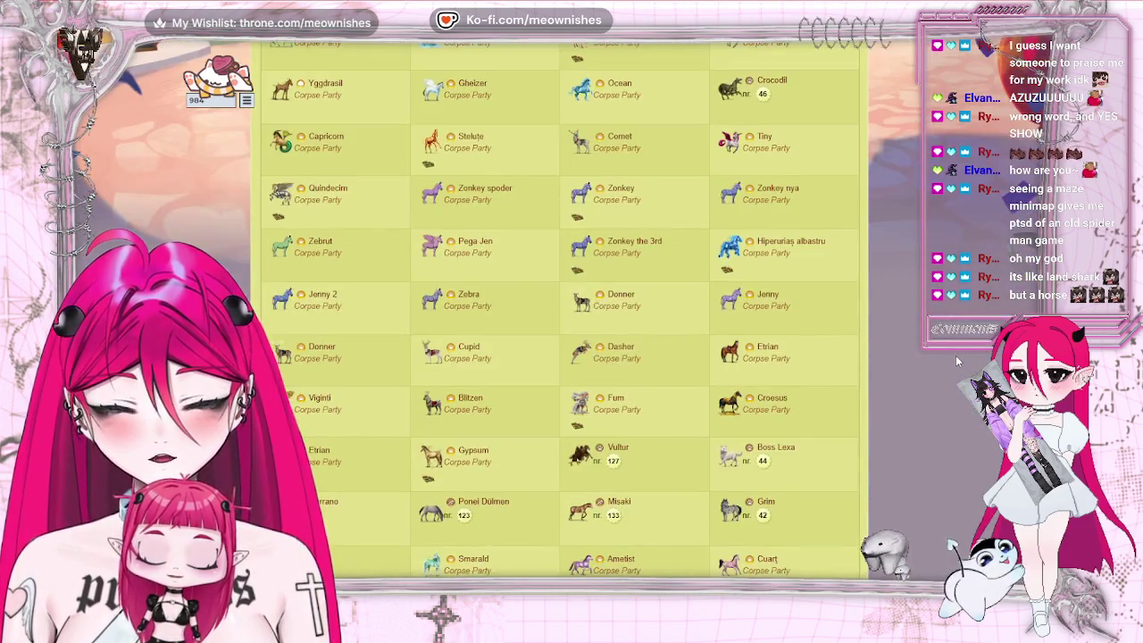
{"action": "scroll", "coordinate": [955, 355], "scroll_direction": "down", "scroll_amount": 3}
{"action": "scroll", "coordinate": [955, 355], "scroll_direction": "down", "scroll_amount": 2}
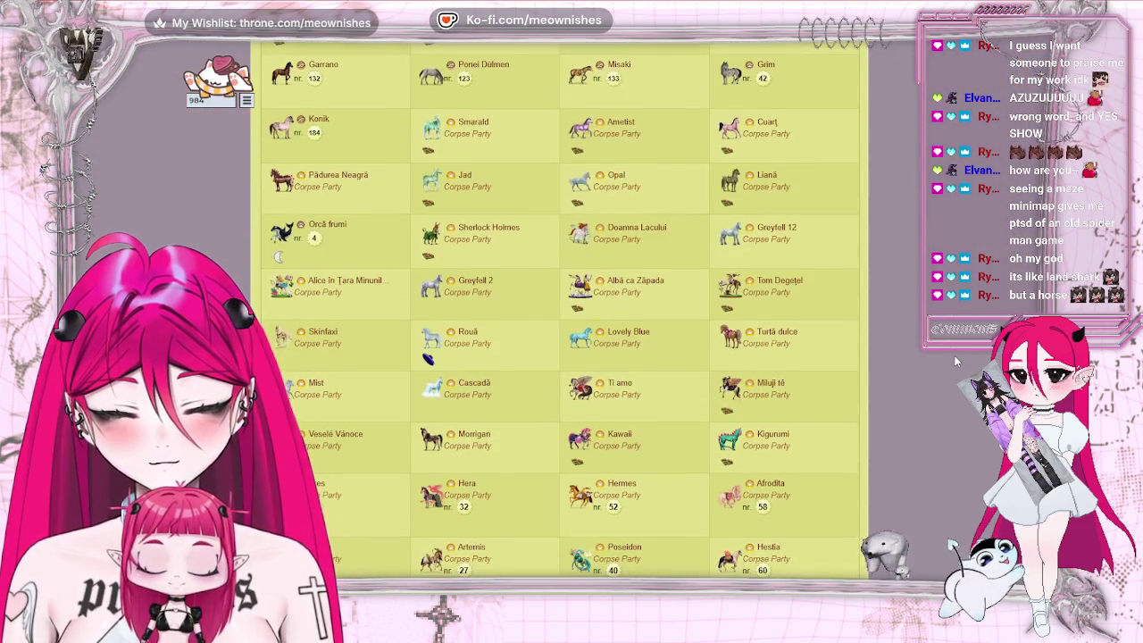
{"action": "scroll", "coordinate": [540, 223], "scroll_direction": "down", "scroll_amount": 2}
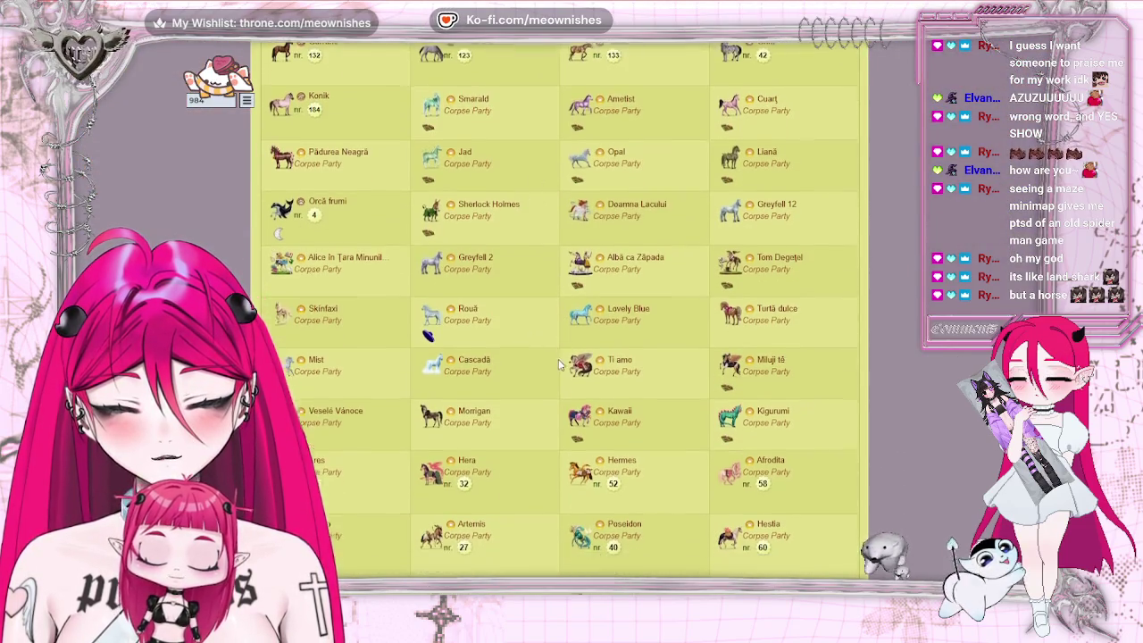
{"action": "scroll", "coordinate": [549, 357], "scroll_direction": "down", "scroll_amount": 2}
{"action": "scroll", "coordinate": [549, 362], "scroll_direction": "up", "scroll_amount": 3}
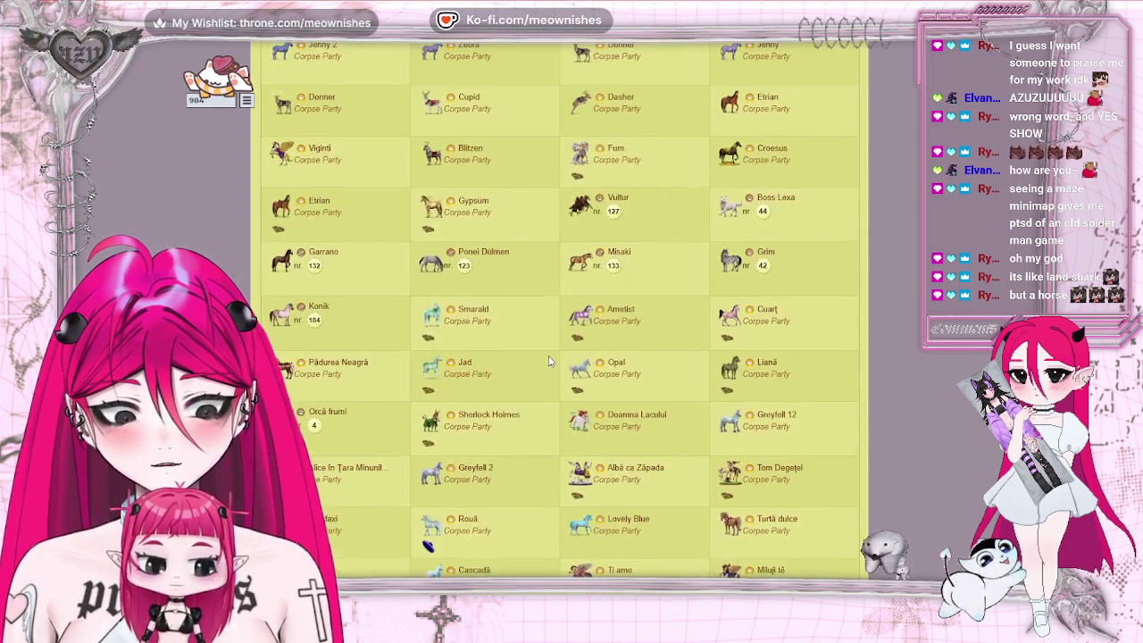
{"action": "scroll", "coordinate": [549, 362], "scroll_direction": "up", "scroll_amount": 3}
{"action": "scroll", "coordinate": [549, 362], "scroll_direction": "up", "scroll_amount": 2}
{"action": "scroll", "coordinate": [550, 361], "scroll_direction": "up", "scroll_amount": 1}
{"action": "scroll", "coordinate": [550, 362], "scroll_direction": "down", "scroll_amount": 1}
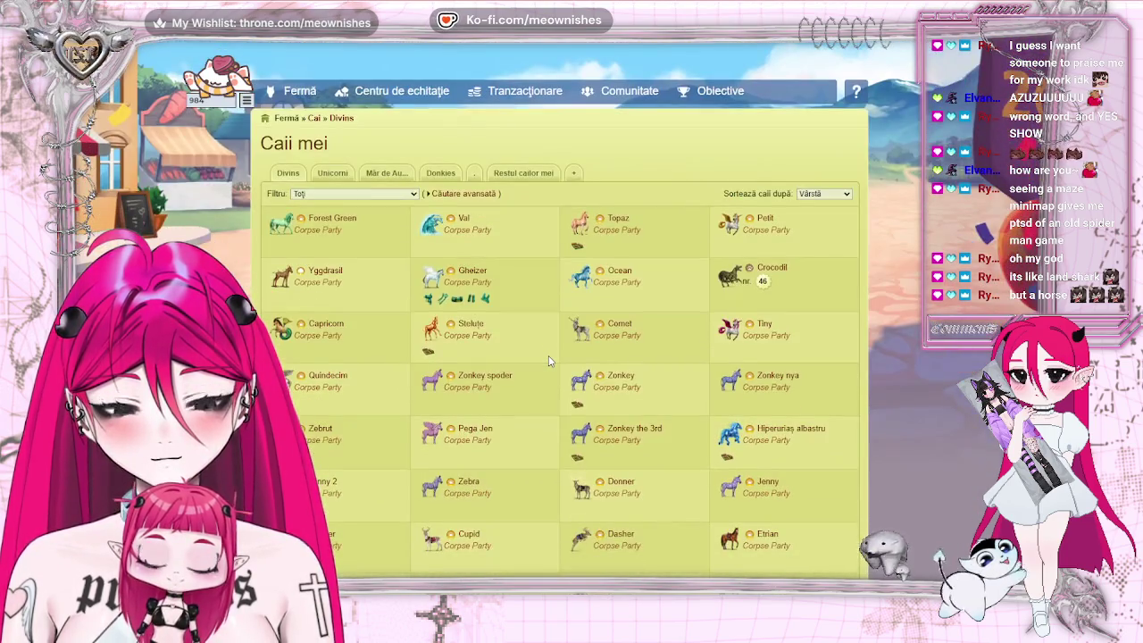
{"action": "scroll", "coordinate": [549, 361], "scroll_direction": "down", "scroll_amount": 1}
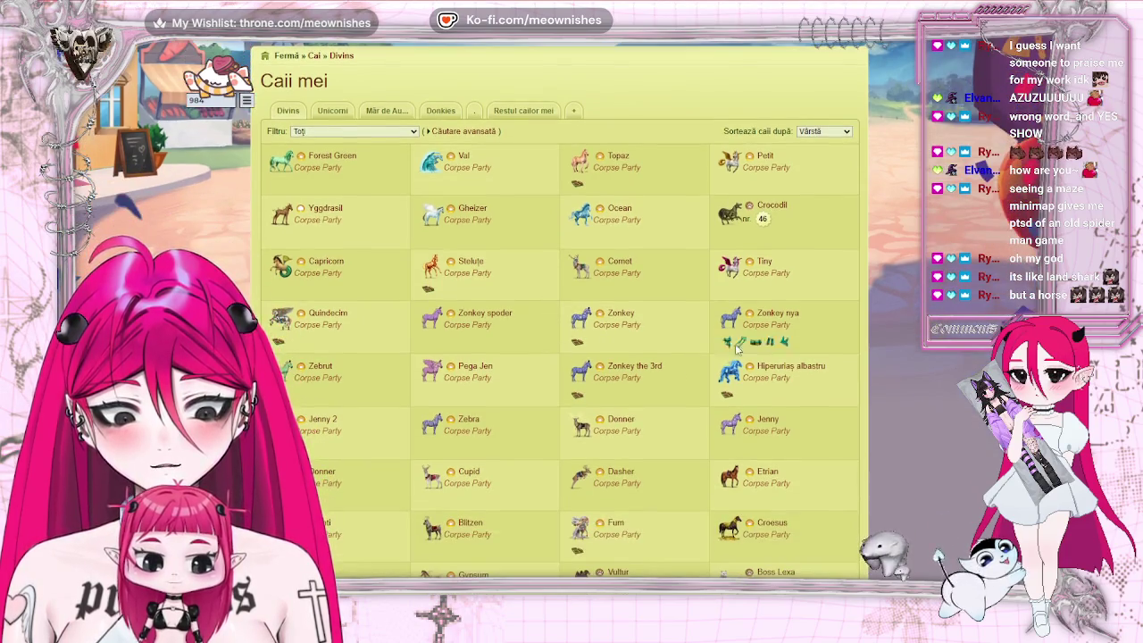
{"action": "left_click", "coordinate": [789, 372]}
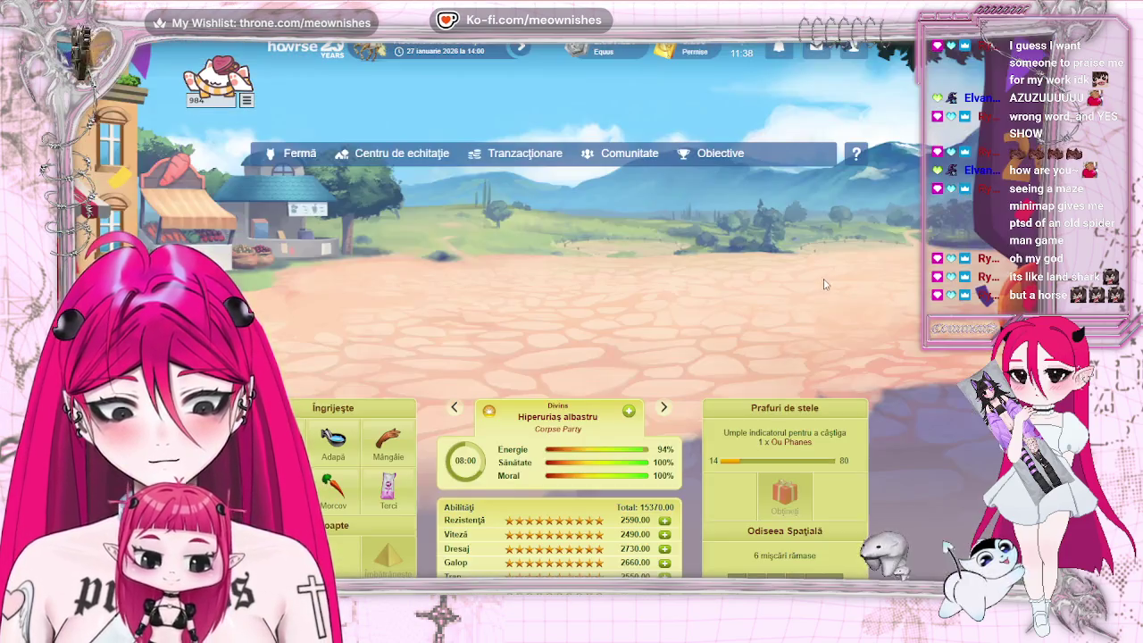
- Find the star in the Odiseea Spațială maze, send Hiperuriaș albastru on its lesson, and put it to bed
{"action": "scroll", "coordinate": [796, 308], "scroll_direction": "down", "scroll_amount": 3}
{"action": "scroll", "coordinate": [796, 309], "scroll_direction": "down", "scroll_amount": 2}
{"action": "left_click", "coordinate": [815, 289]}
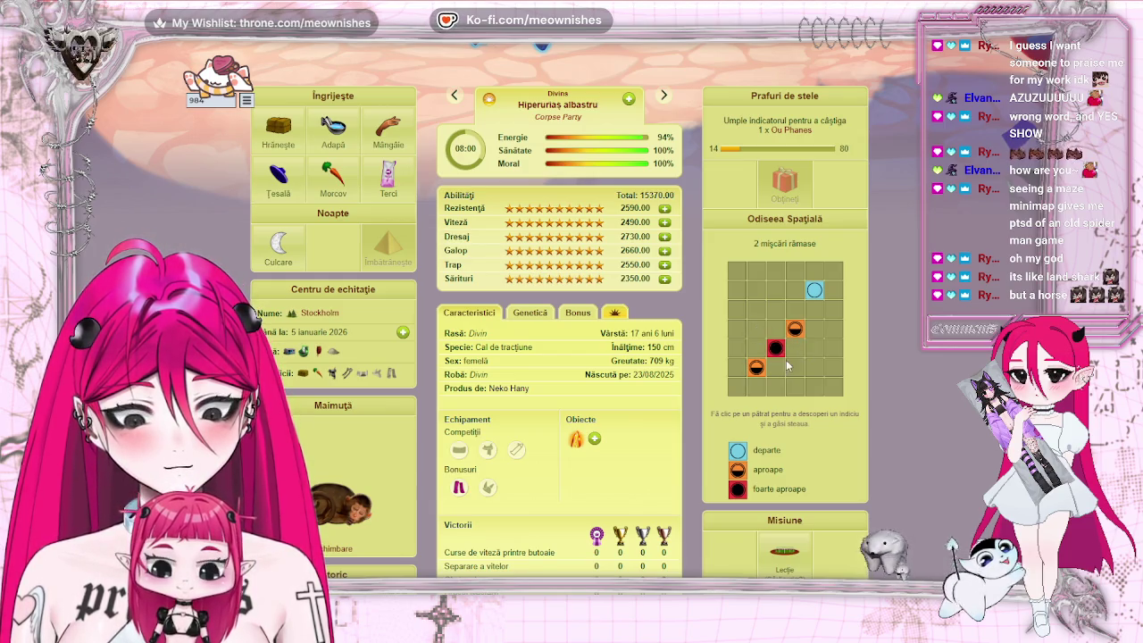
{"action": "left_click", "coordinate": [756, 330]}
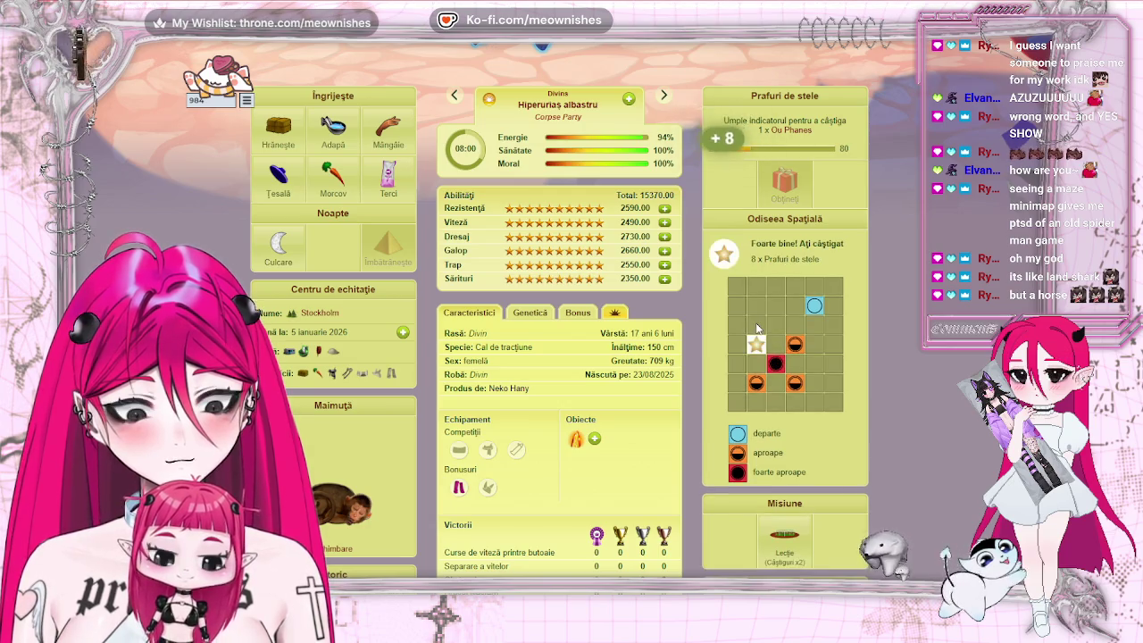
{"action": "left_click", "coordinate": [747, 510]}
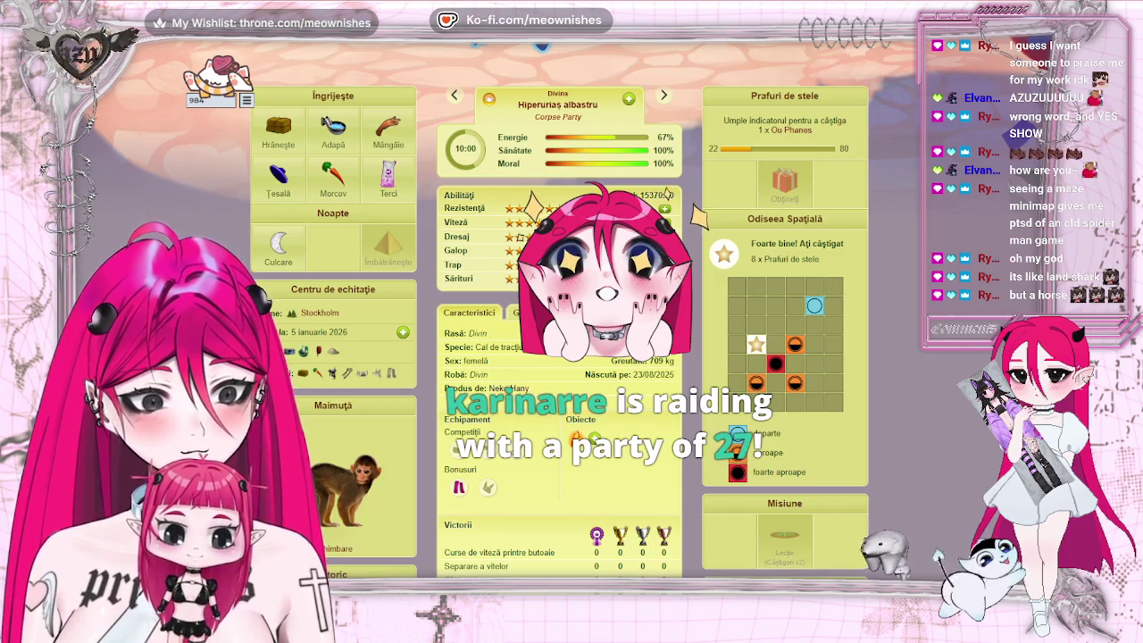
{"action": "left_click", "coordinate": [265, 259]}
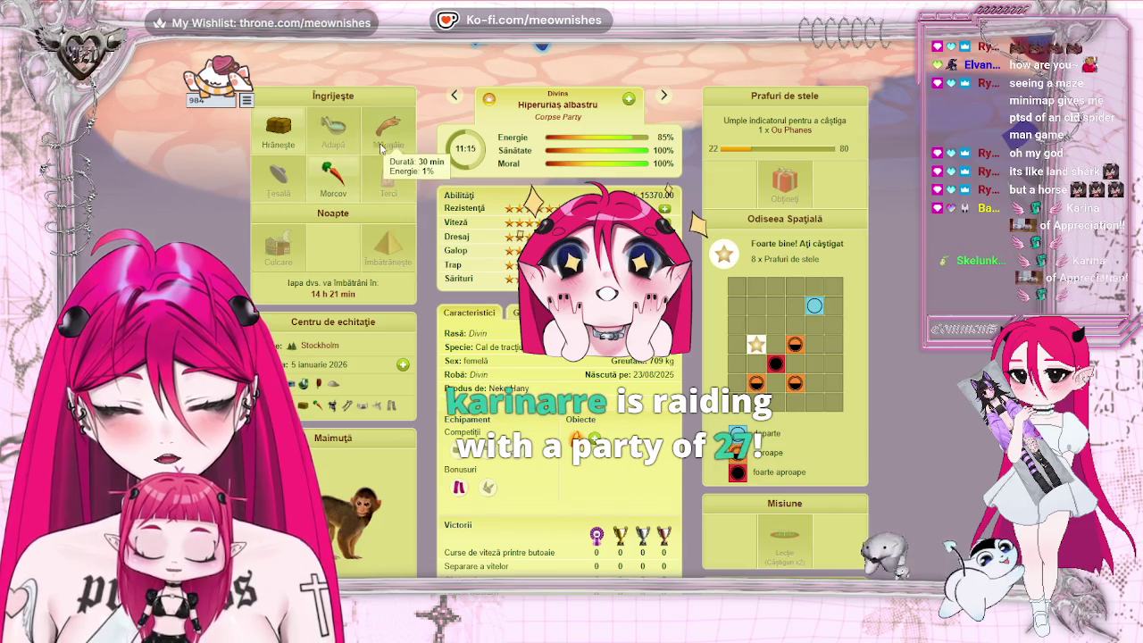
- Feed Hiperuriaș albastru 14 portions of Nutreț plus an Ovăz ration
{"action": "left_click", "coordinate": [332, 174]}
{"action": "left_click", "coordinate": [278, 129]}
{"action": "left_click", "coordinate": [306, 149]}
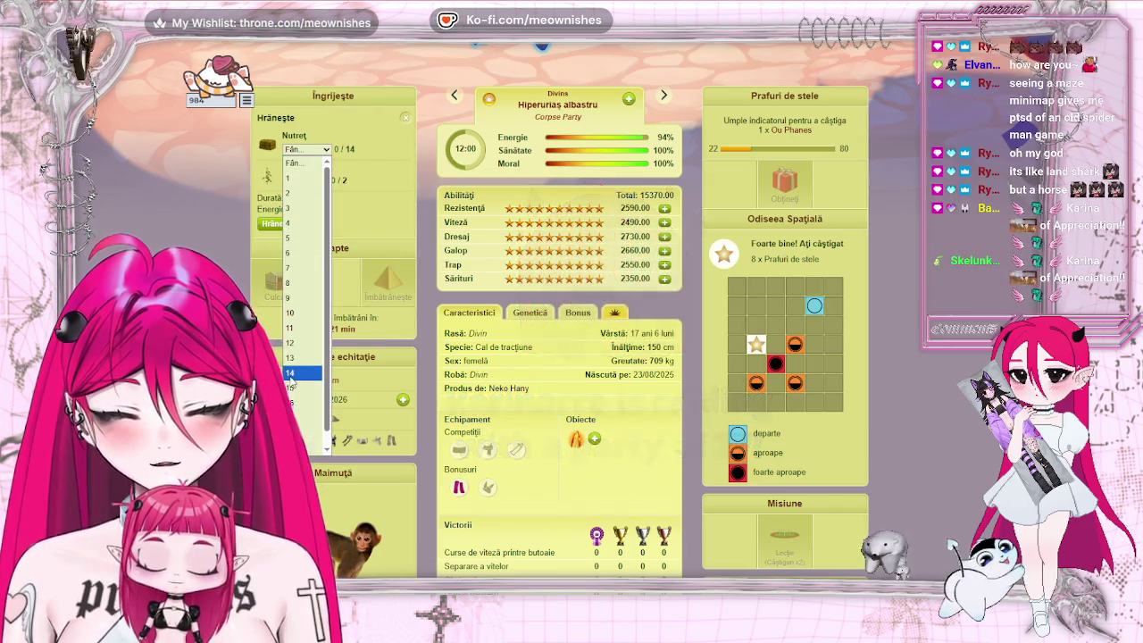
{"action": "left_click", "coordinate": [294, 372]}
{"action": "left_click", "coordinate": [307, 181]}
{"action": "left_click", "coordinate": [299, 227]}
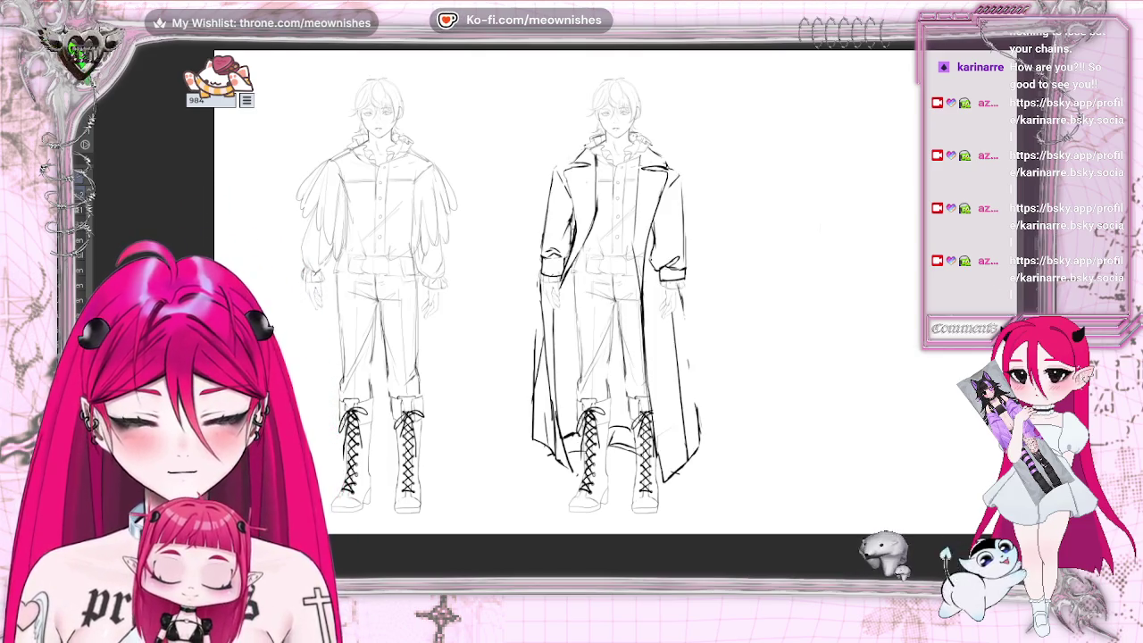
{"action": "key", "text": "ctrl+y"}
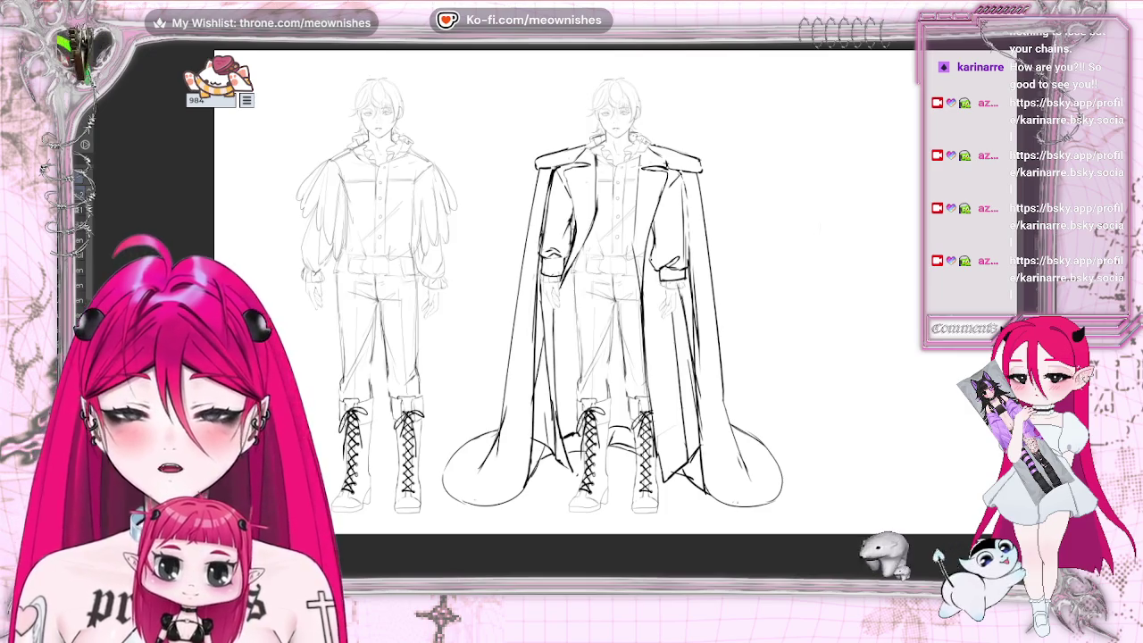
{"action": "key", "text": "ctrl+z"}
{"action": "key", "text": "ctrl+y"}
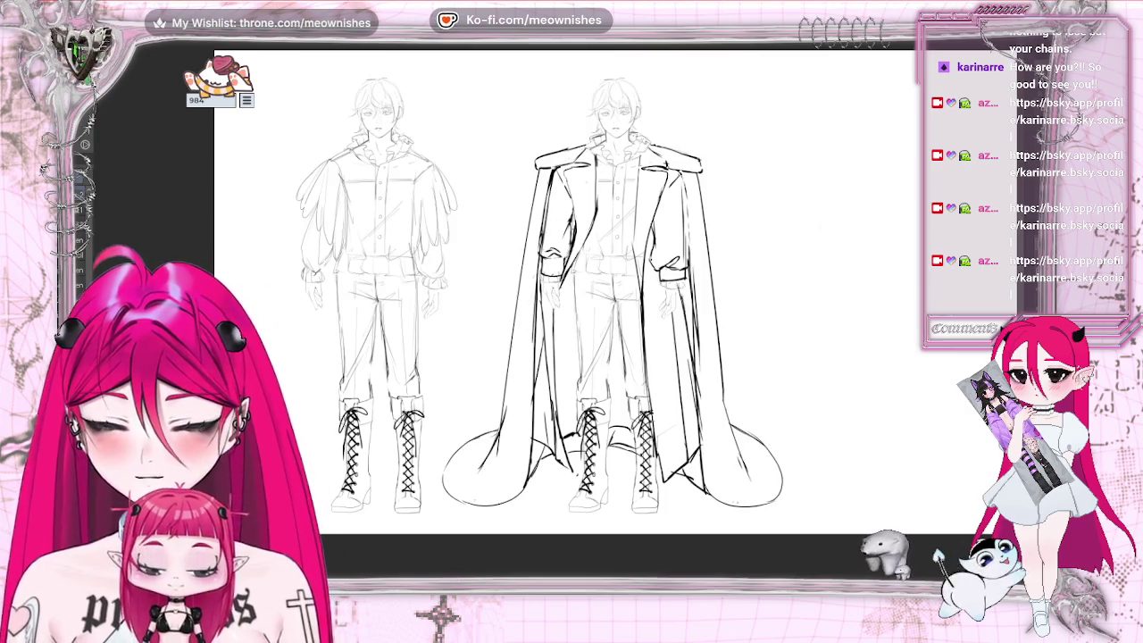
{"action": "key", "text": "ctrl+z"}
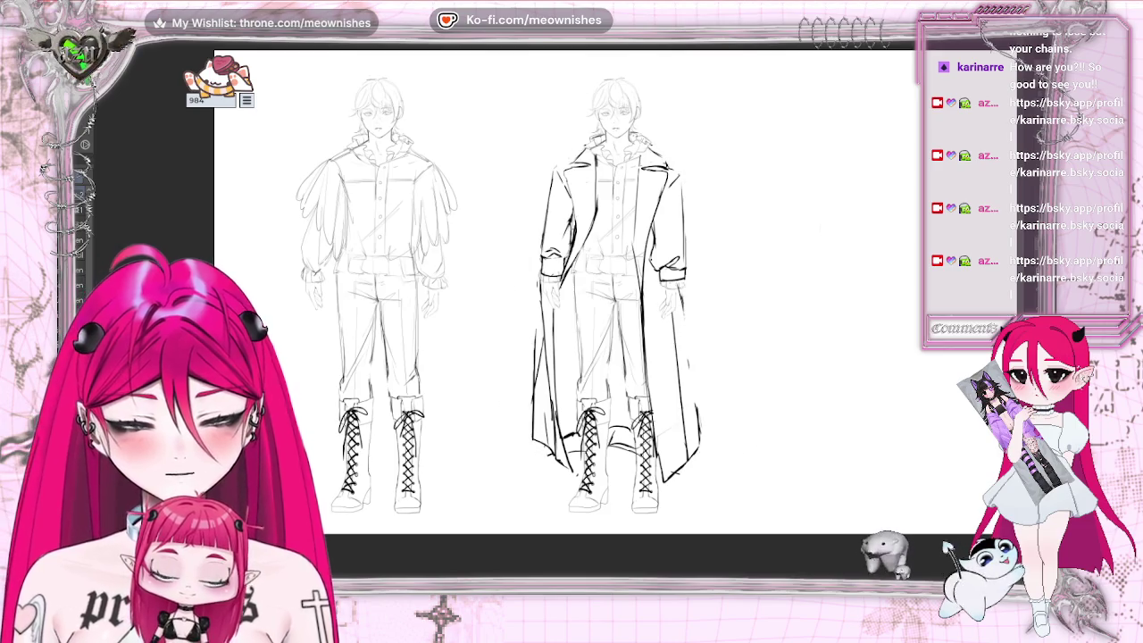
{"action": "key", "text": "ctrl+minus"}
{"action": "key", "text": "ctrl+minus"}
{"action": "key", "text": "ctrl+minus"}
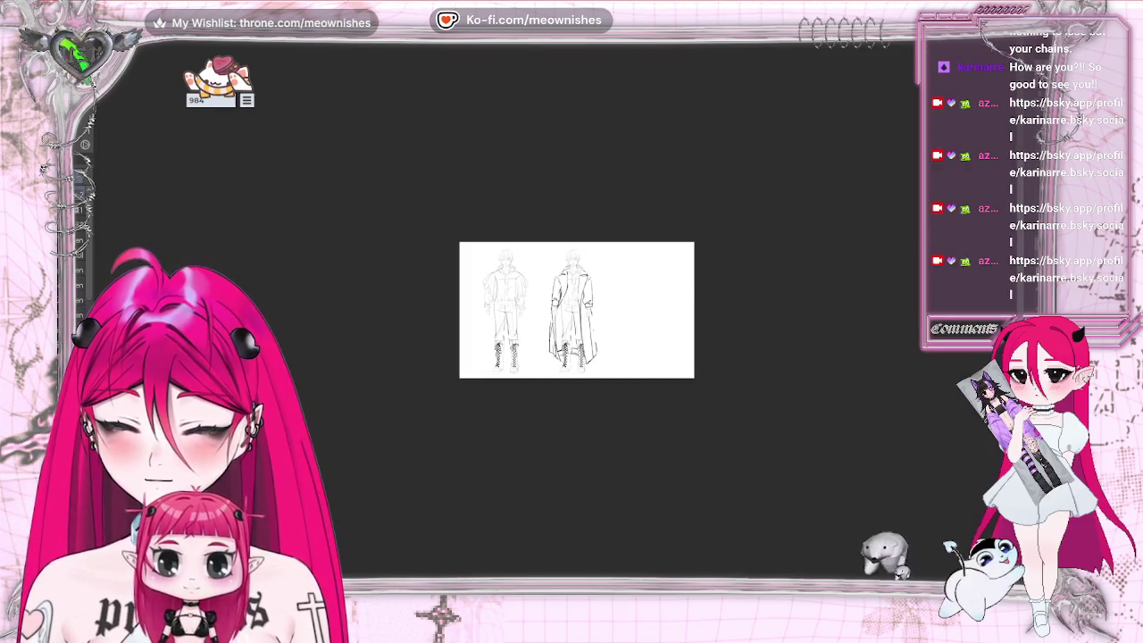
{"action": "key", "text": "ctrl+plus"}
{"action": "key", "text": "ctrl+plus"}
{"action": "key", "text": "ctrl+plus"}
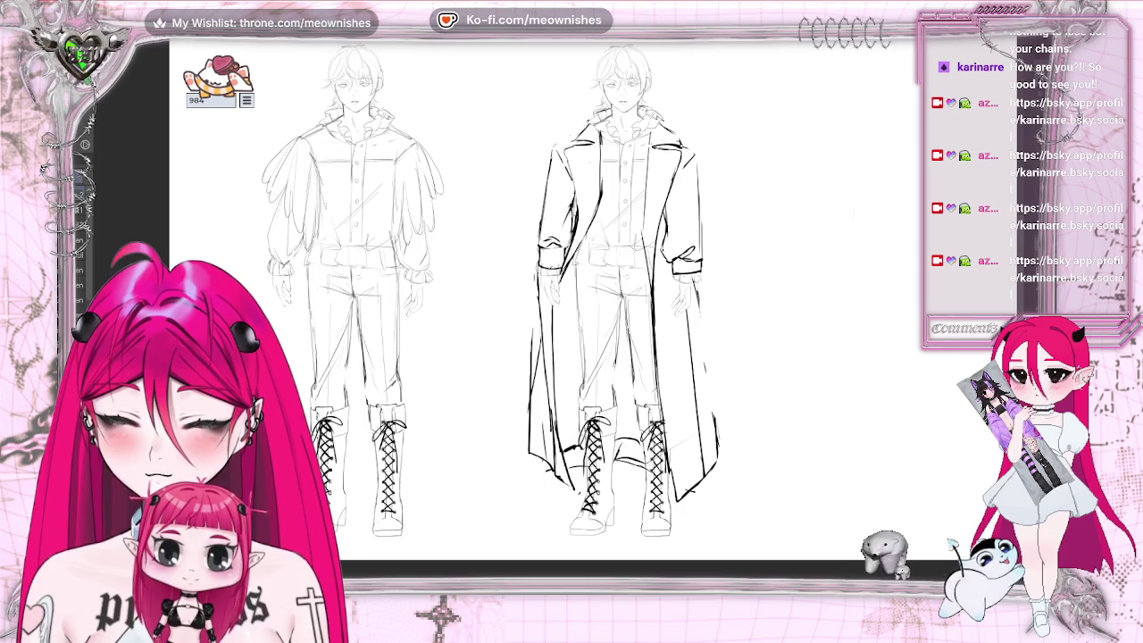
{"action": "key", "text": "ctrl+y"}
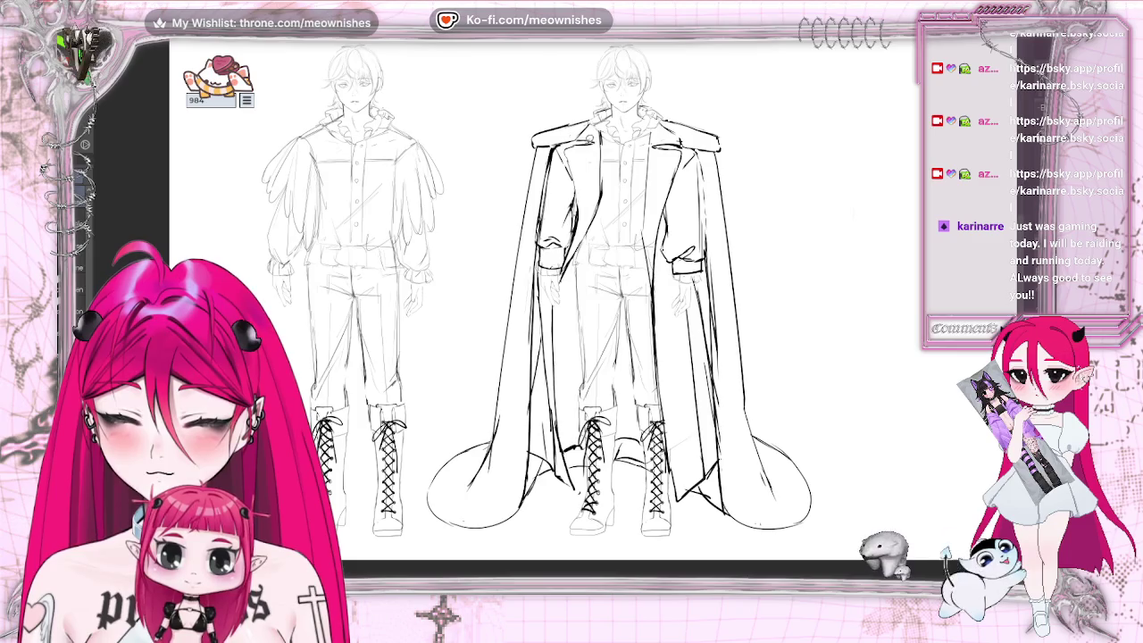
- Lasso the cape's left half, nudge it right toward the body, and deselect
{"action": "left_click_drag", "start_coordinate": [591, 91], "coordinate": [600, 514]}
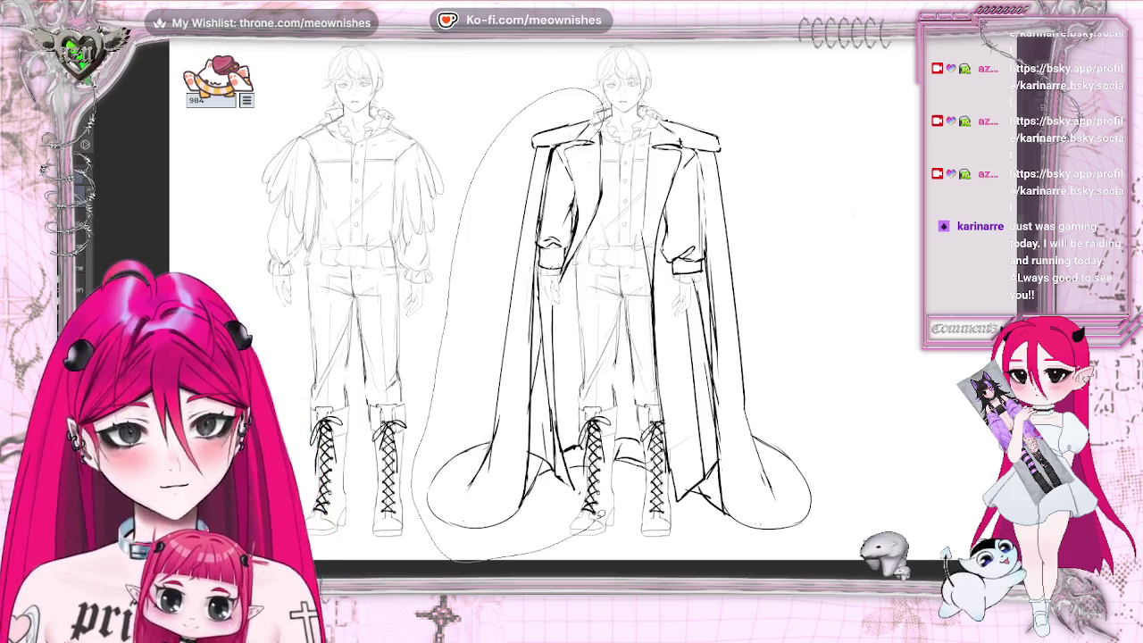
{"action": "left_click_drag", "start_coordinate": [613, 481], "coordinate": [614, 489]}
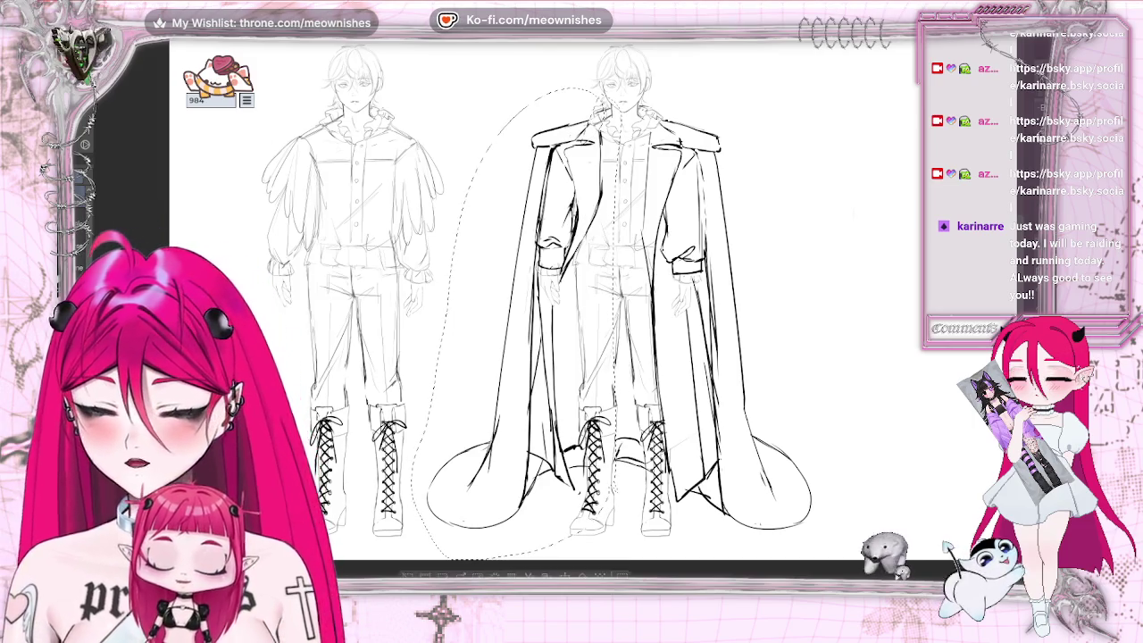
{"action": "left_click_drag", "start_coordinate": [571, 393], "coordinate": [583, 393]}
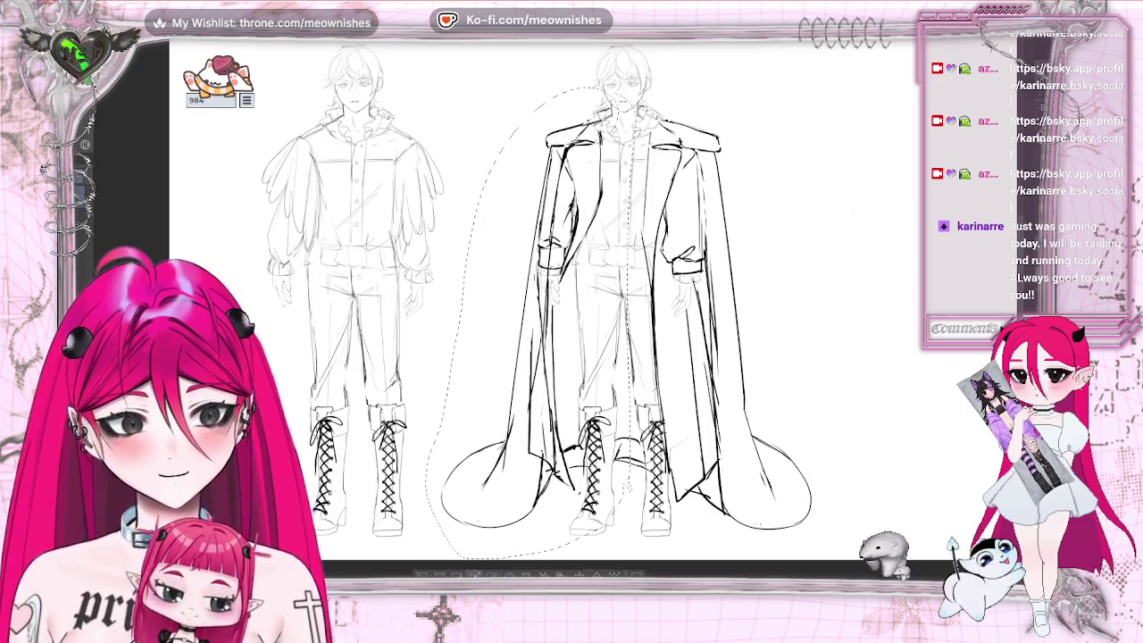
{"action": "key", "text": "ctrl+d"}
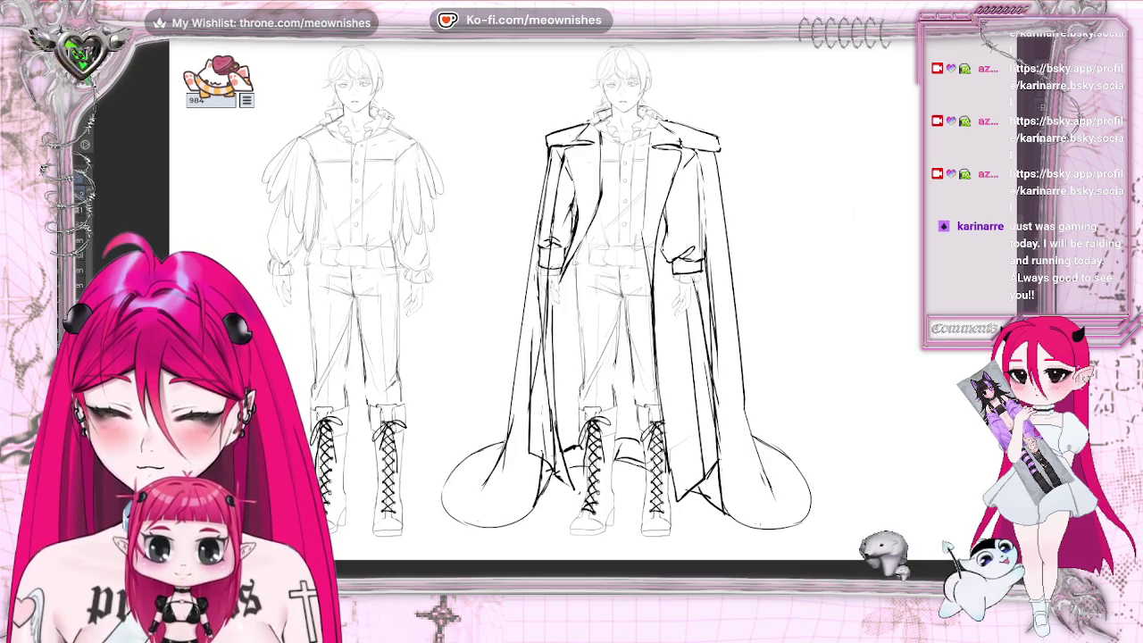
- Keep the right-shoulder strokes and draw a long line down the coat's right side
{"action": "key", "text": "ctrl+minus"}
{"action": "key", "text": "ctrl+minus"}
{"action": "key", "text": "ctrl+minus"}
{"action": "key", "text": "ctrl+plus"}
{"action": "key", "text": "ctrl+plus"}
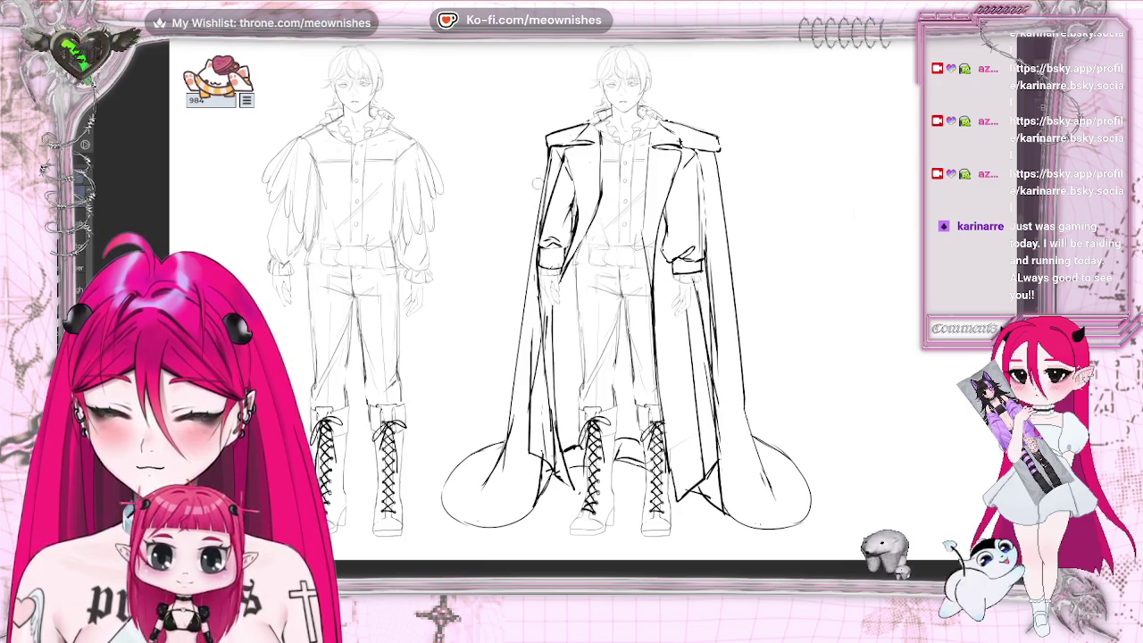
{"action": "key", "text": "ctrl+z"}
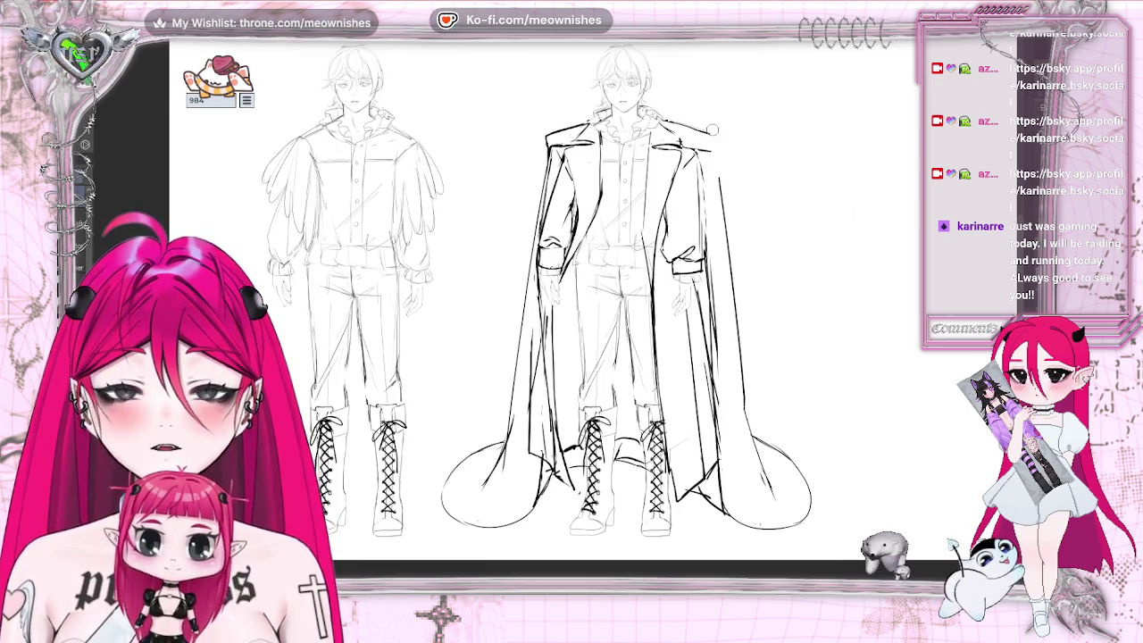
{"action": "key", "text": "ctrl+y"}
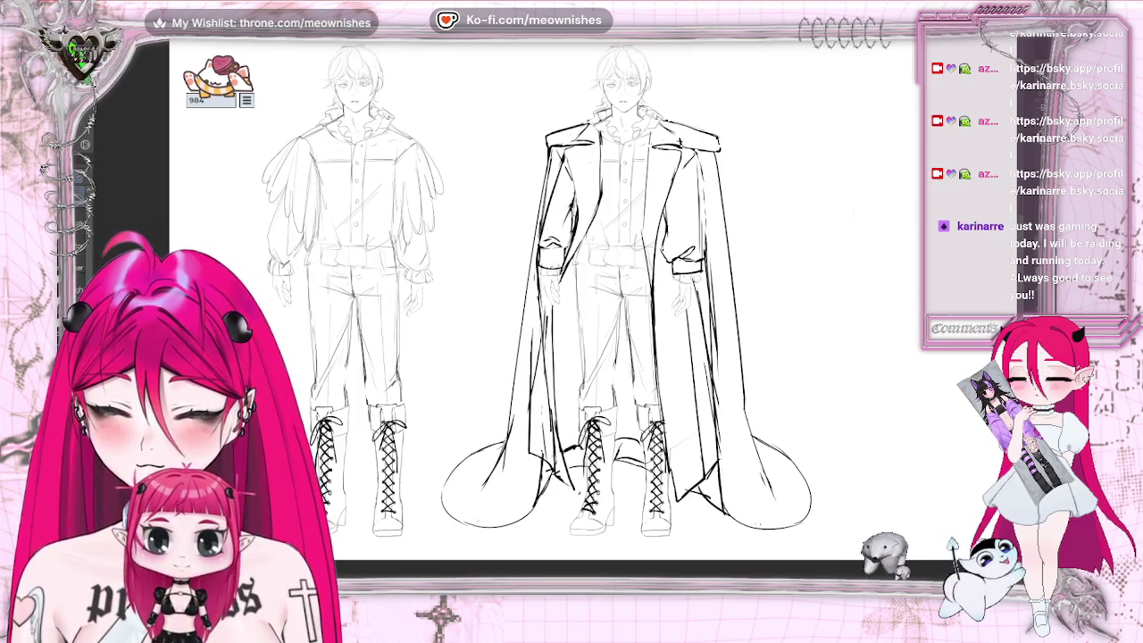
{"action": "mouse_move", "coordinate": [693, 113]}
{"action": "left_mouse_down"}
{"action": "mouse_move", "coordinate": [665, 152]}
{"action": "mouse_move", "coordinate": [705, 366]}
{"action": "mouse_move", "coordinate": [680, 507]}
{"action": "left_mouse_up"}
- Lasso the cape's right section, shift it left, deselect, then undo to compare versions
{"action": "mouse_move", "coordinate": [861, 518]}
{"action": "left_mouse_down"}
{"action": "mouse_move", "coordinate": [758, 119]}
{"action": "mouse_move", "coordinate": [701, 89]}
{"action": "left_mouse_up"}
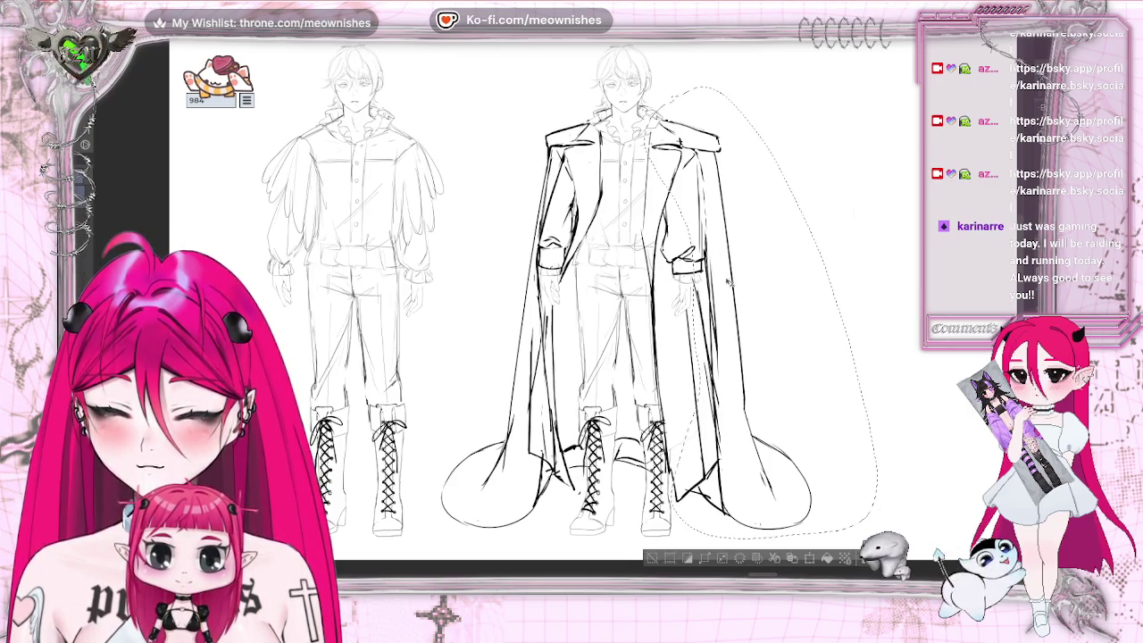
{"action": "left_click_drag", "start_coordinate": [728, 283], "coordinate": [715, 283]}
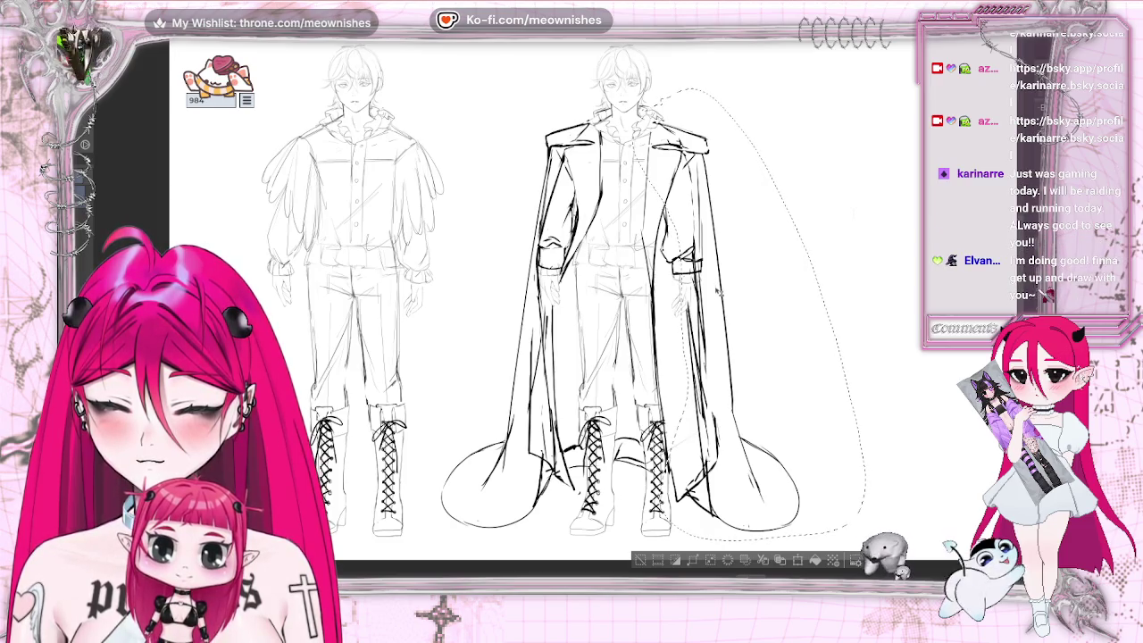
{"action": "left_click_drag", "start_coordinate": [717, 286], "coordinate": [715, 294]}
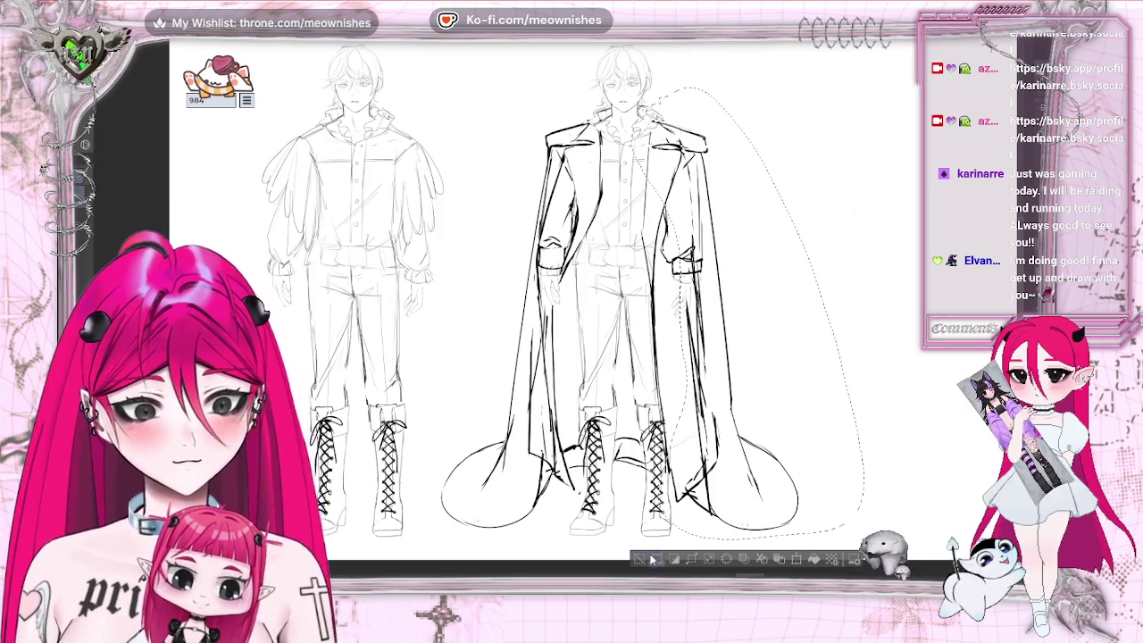
{"action": "key", "text": "ctrl+d"}
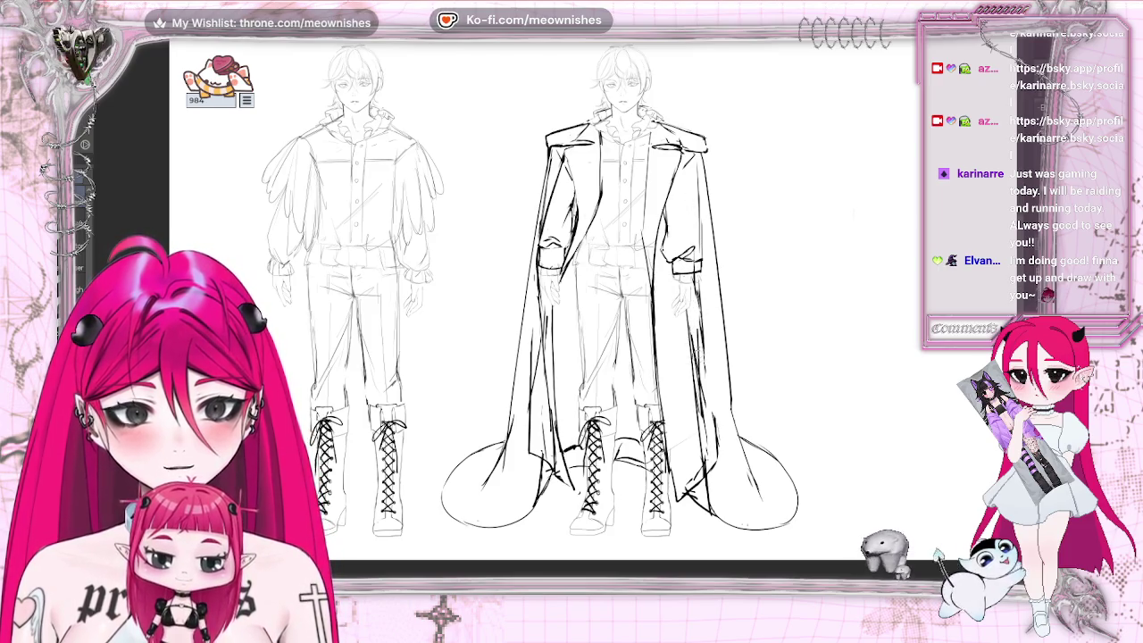
{"action": "key", "text": "ctrl+z"}
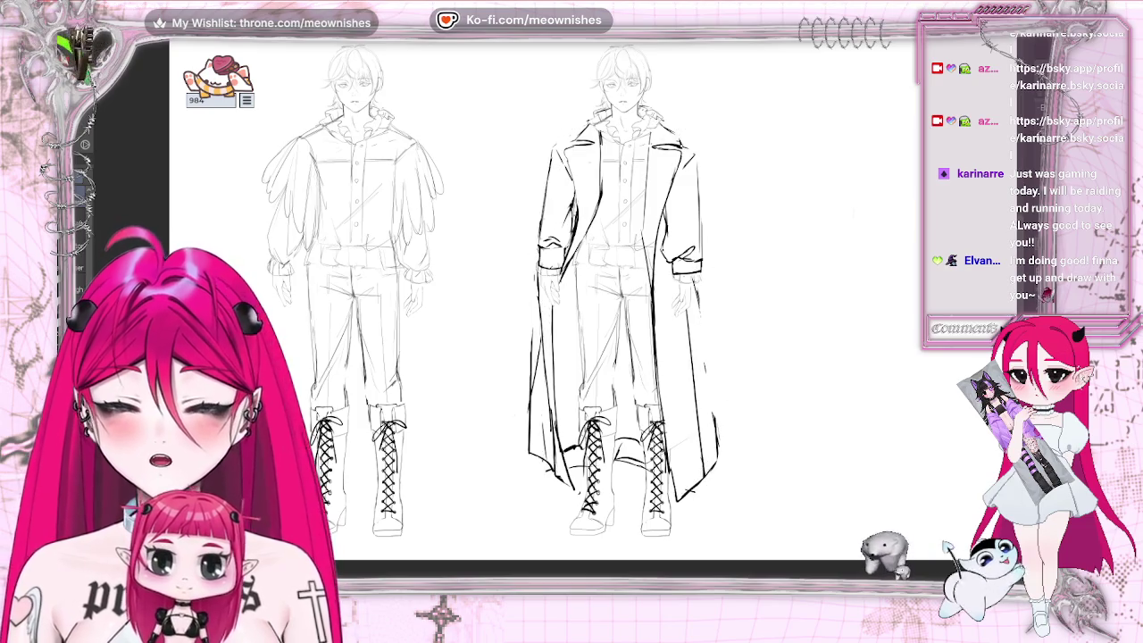
- Redo the edit so the long flared cape covers the second figure's coat again
{"action": "key", "text": "ctrl+y"}
{"action": "key", "text": "ctrl+z"}
{"action": "key", "text": "ctrl+y"}
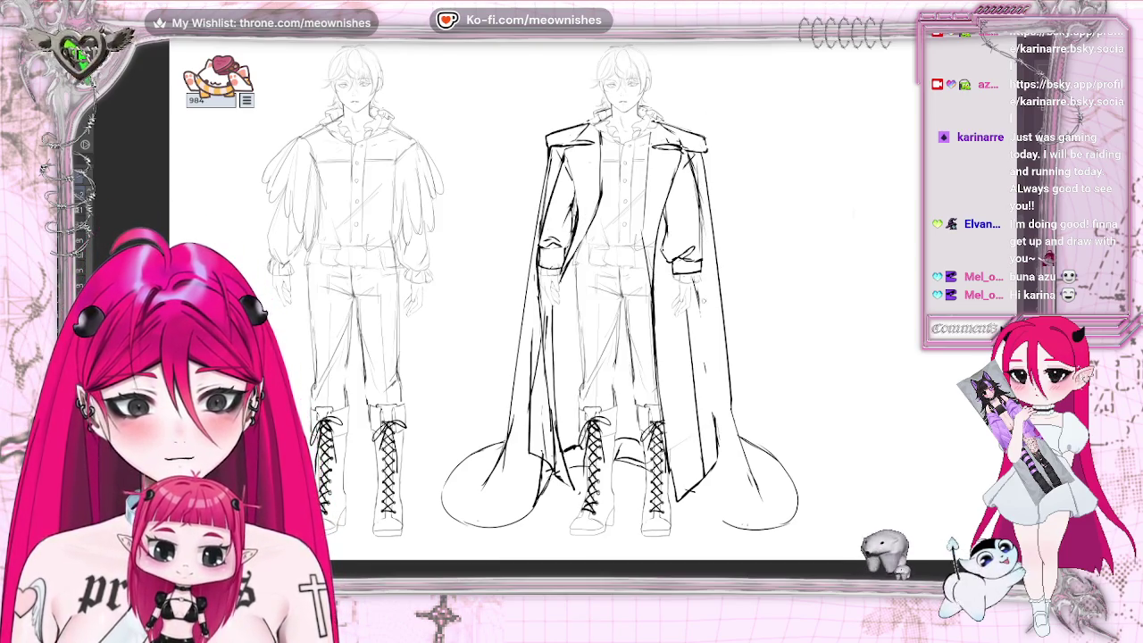
- Ink darker lines along the cape's right and inner left edges, plus a short right-edge mark
{"action": "left_click_drag", "start_coordinate": [711, 299], "coordinate": [718, 457]}
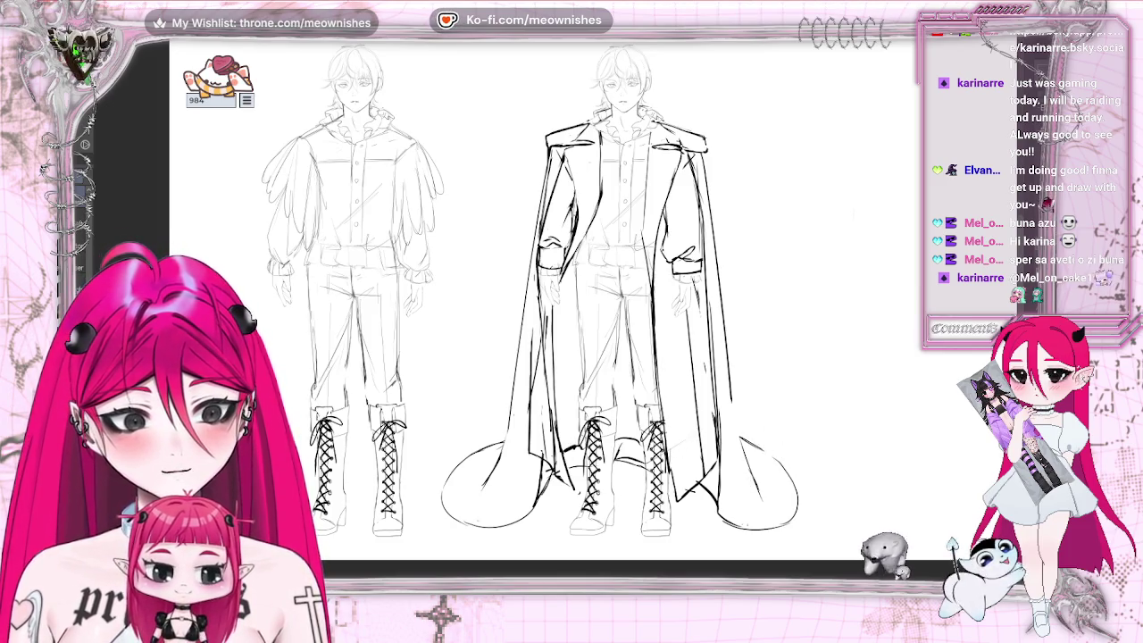
{"action": "key", "text": "ctrl+z"}
{"action": "key", "text": "ctrl+z"}
{"action": "key", "text": "ctrl+z"}
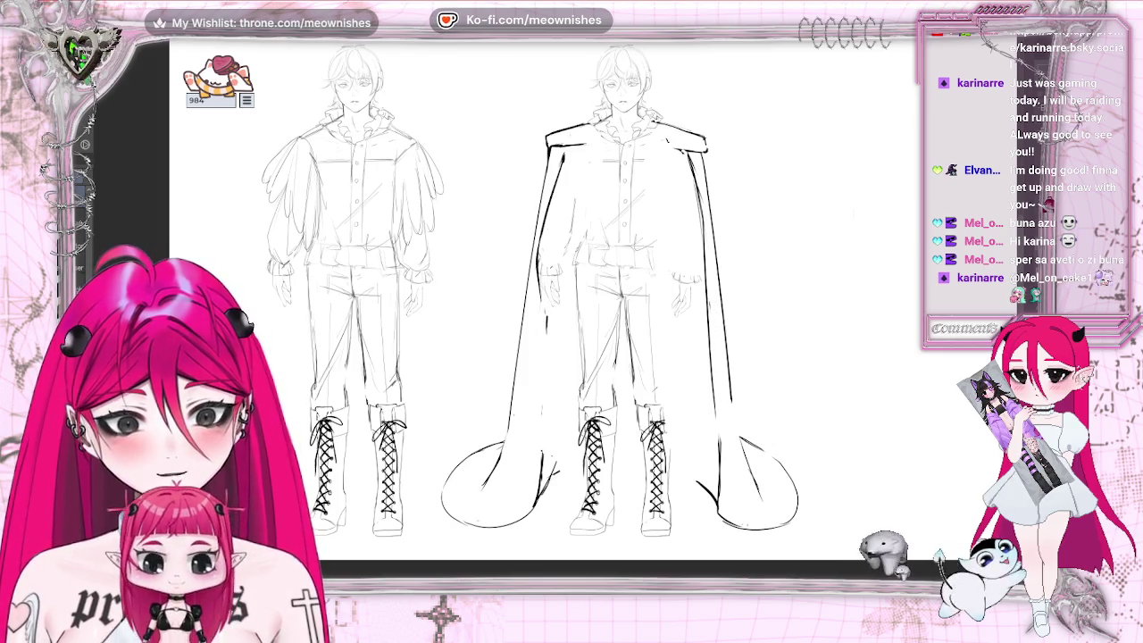
{"action": "left_click_drag", "start_coordinate": [537, 278], "coordinate": [539, 455]}
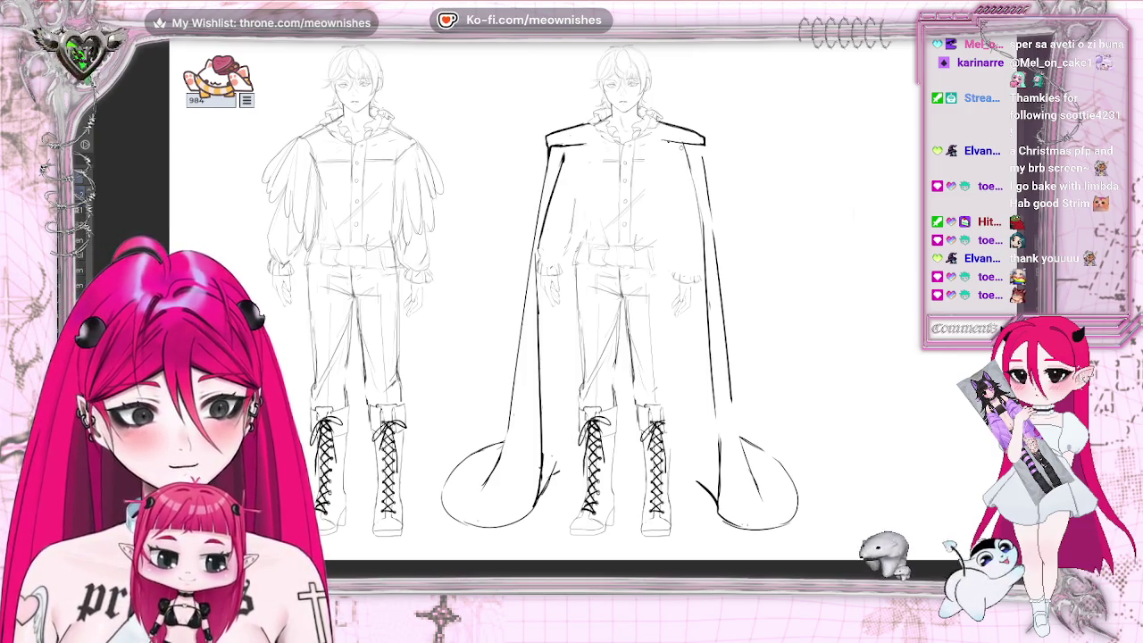
{"action": "left_click_drag", "start_coordinate": [704, 164], "coordinate": [710, 204]}
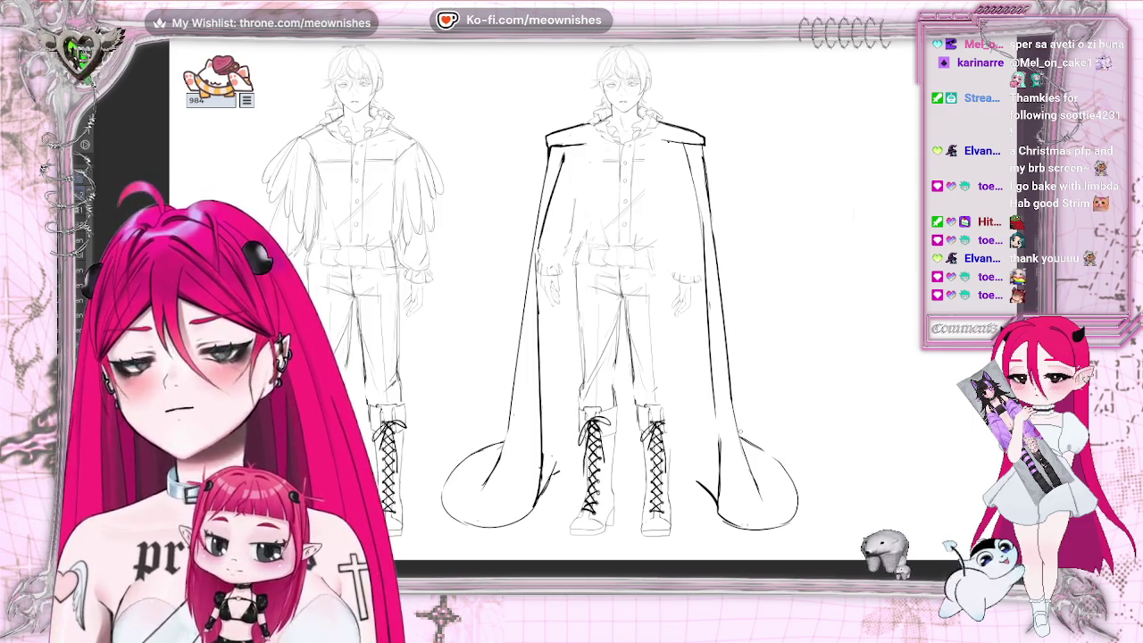
- Toggle the coat lineart layer off and back on to check the cape
{"action": "scroll", "coordinate": [597, 301], "scroll_direction": "down", "scroll_amount": 1}
{"action": "scroll", "coordinate": [597, 301], "scroll_direction": "down", "scroll_amount": 3}
{"action": "scroll", "coordinate": [597, 302], "scroll_direction": "down", "scroll_amount": 2}
{"action": "scroll", "coordinate": [597, 302], "scroll_direction": "up", "scroll_amount": 2}
{"action": "scroll", "coordinate": [553, 316], "scroll_direction": "up", "scroll_amount": 2}
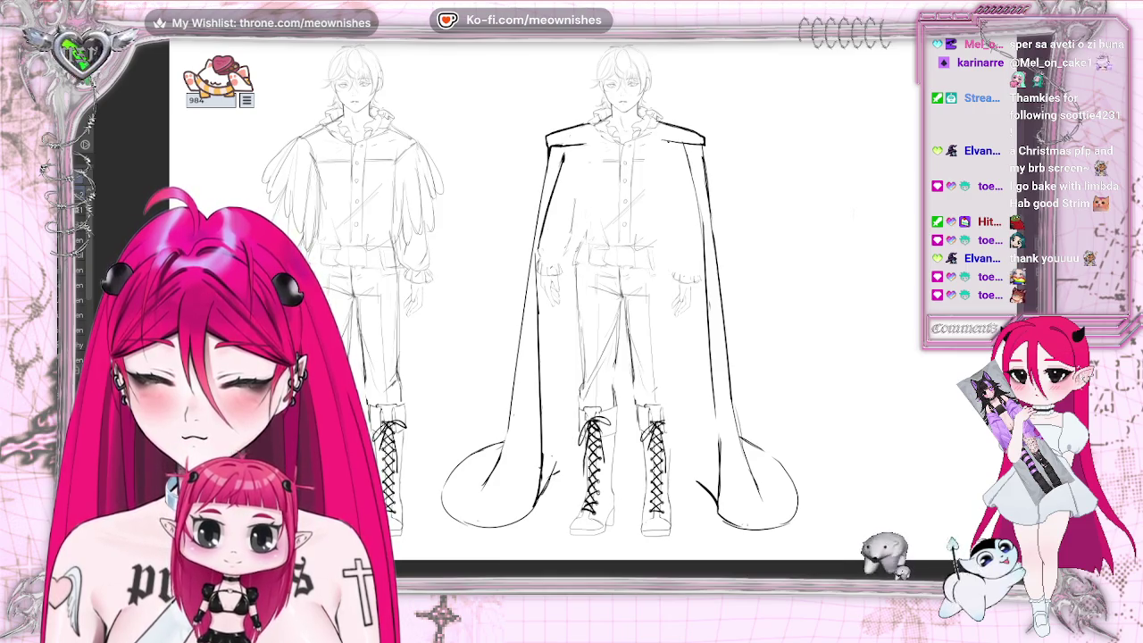
{"action": "left_click", "coordinate": [71, 250]}
{"action": "left_click", "coordinate": [71, 250]}
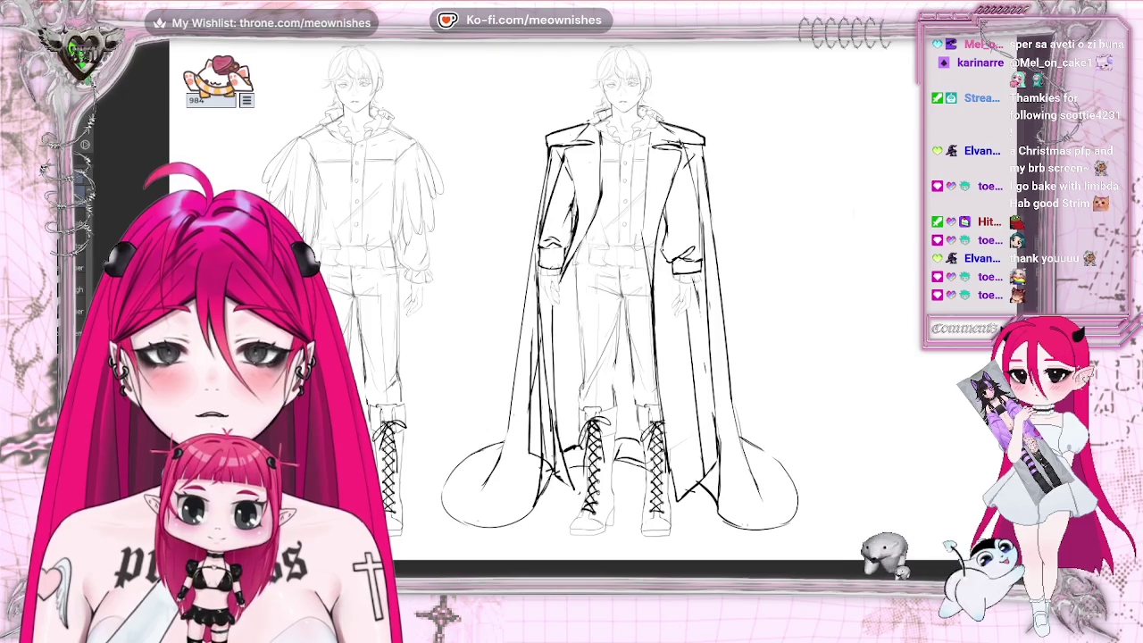
{"action": "key", "text": "ctrl+z"}
{"action": "key", "text": "ctrl+y"}
{"action": "key", "text": "ctrl+z"}
{"action": "key", "text": "ctrl+y"}
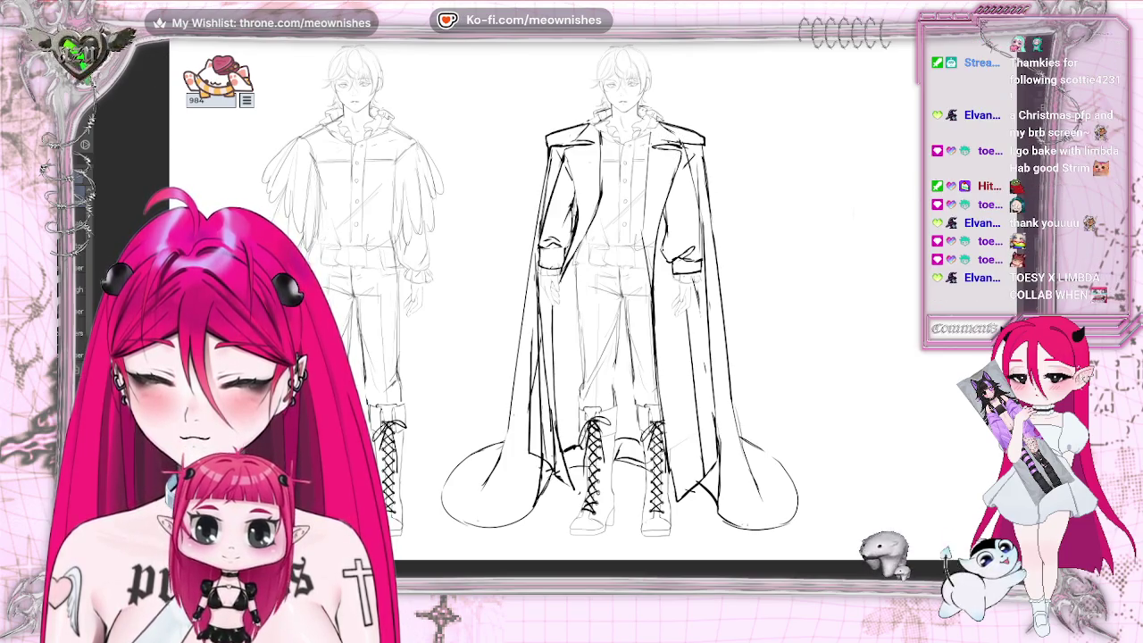
{"action": "key", "text": "ctrl+z"}
{"action": "key", "text": "ctrl+y"}
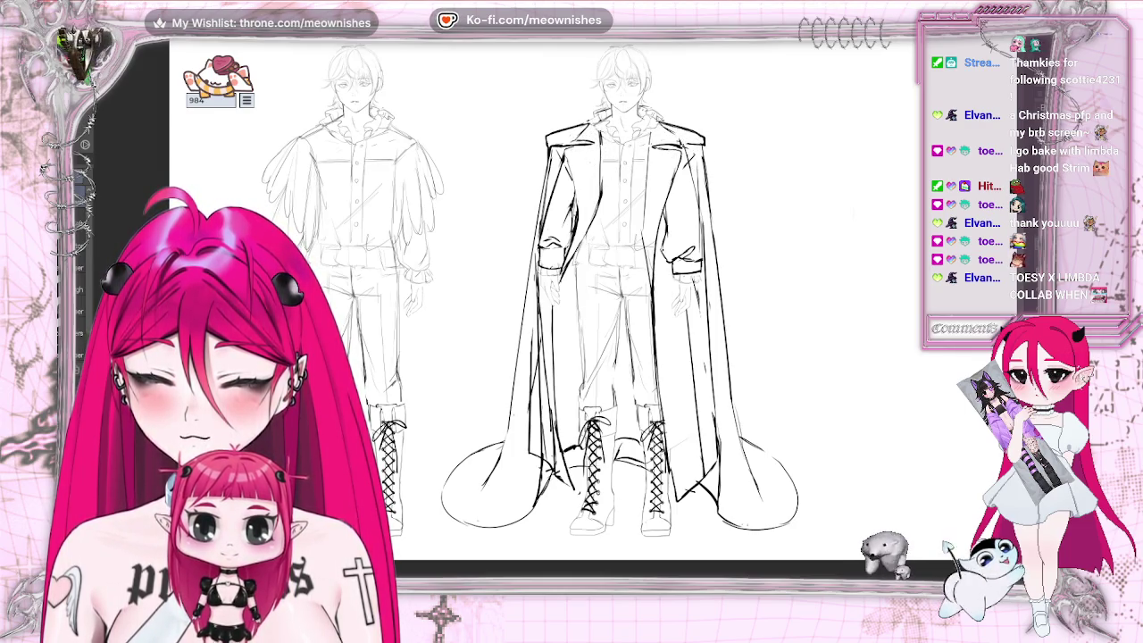
{"action": "key", "text": "ctrl+z"}
{"action": "key", "text": "ctrl+y"}
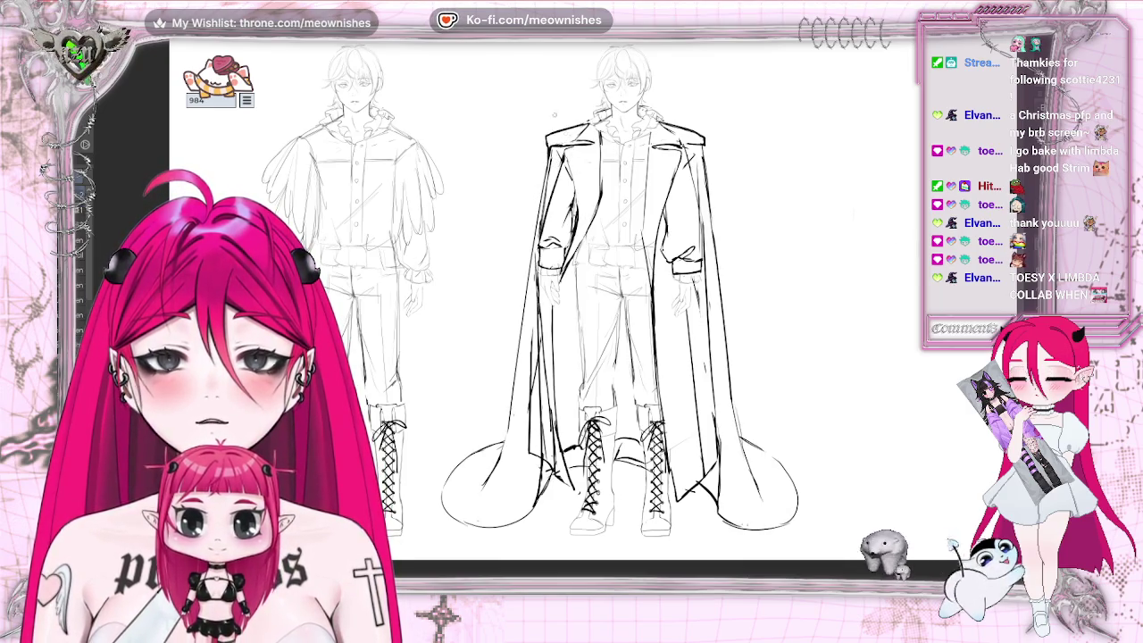
{"action": "left_click_drag", "start_coordinate": [547, 145], "coordinate": [484, 343]}
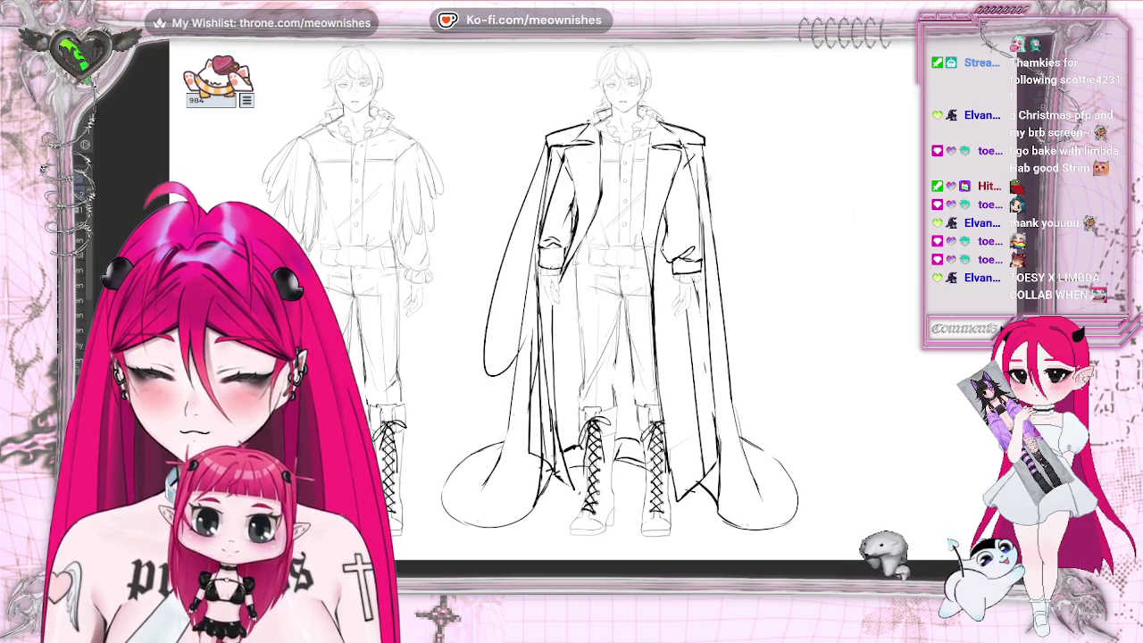
{"action": "key", "text": "ctrl+z"}
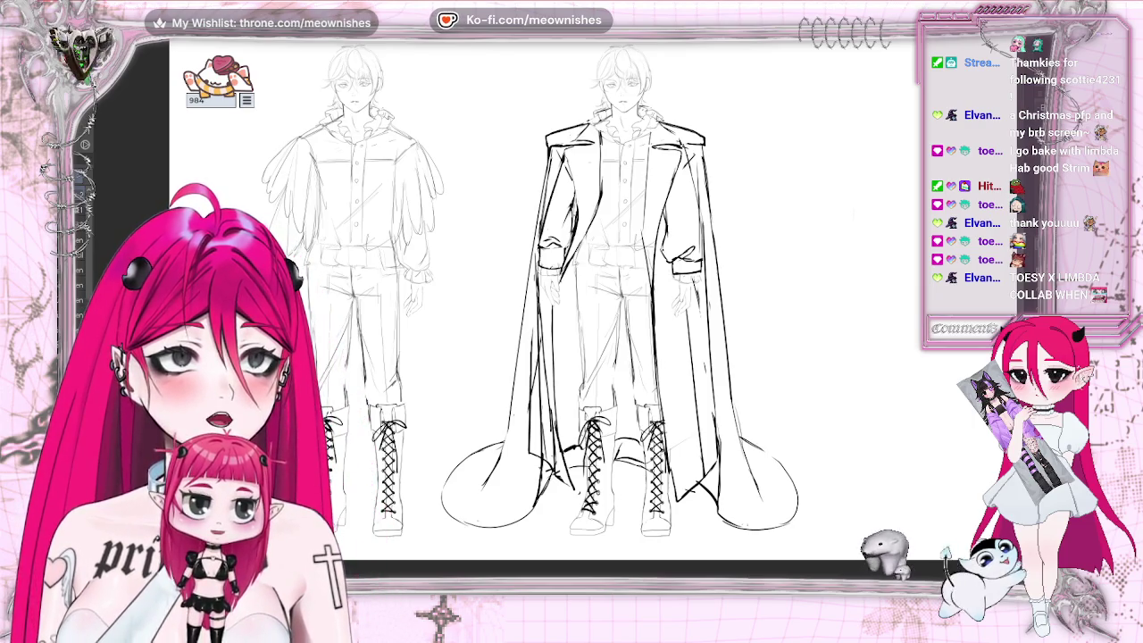
- Sketch feathery hem strokes at the cape's lower-left tip
{"action": "left_click_drag", "start_coordinate": [456, 456], "coordinate": [429, 476]}
{"action": "key", "text": "ctrl+z"}
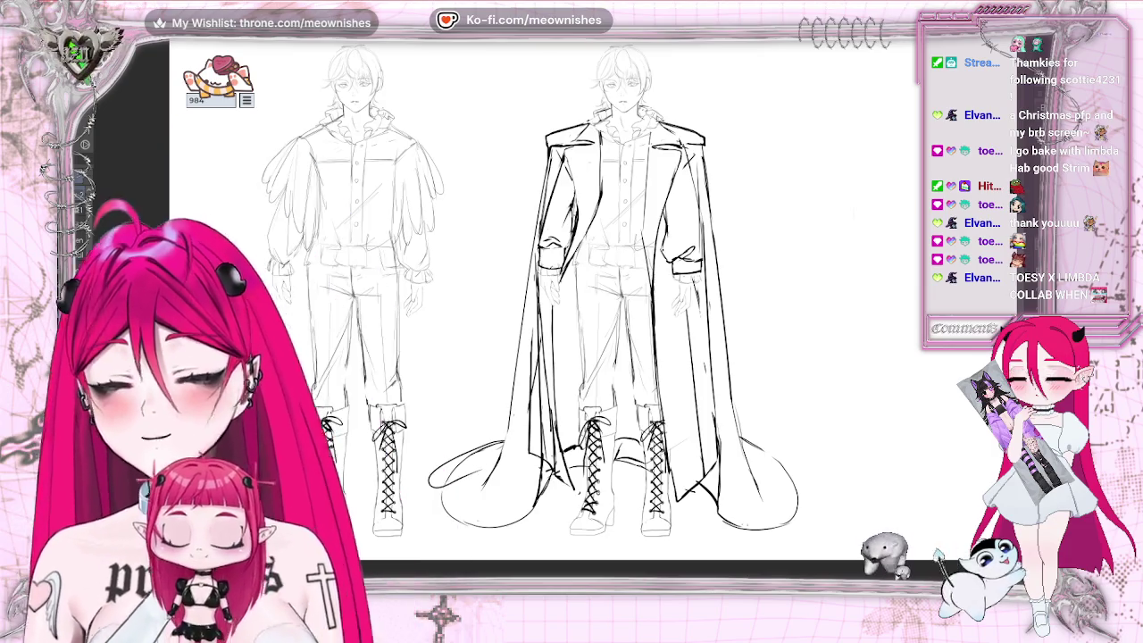
{"action": "mouse_move", "coordinate": [468, 459]}
{"action": "left_mouse_down"}
{"action": "mouse_move", "coordinate": [497, 443]}
{"action": "mouse_move", "coordinate": [447, 470]}
{"action": "mouse_move", "coordinate": [460, 484]}
{"action": "mouse_move", "coordinate": [449, 473]}
{"action": "left_mouse_up"}
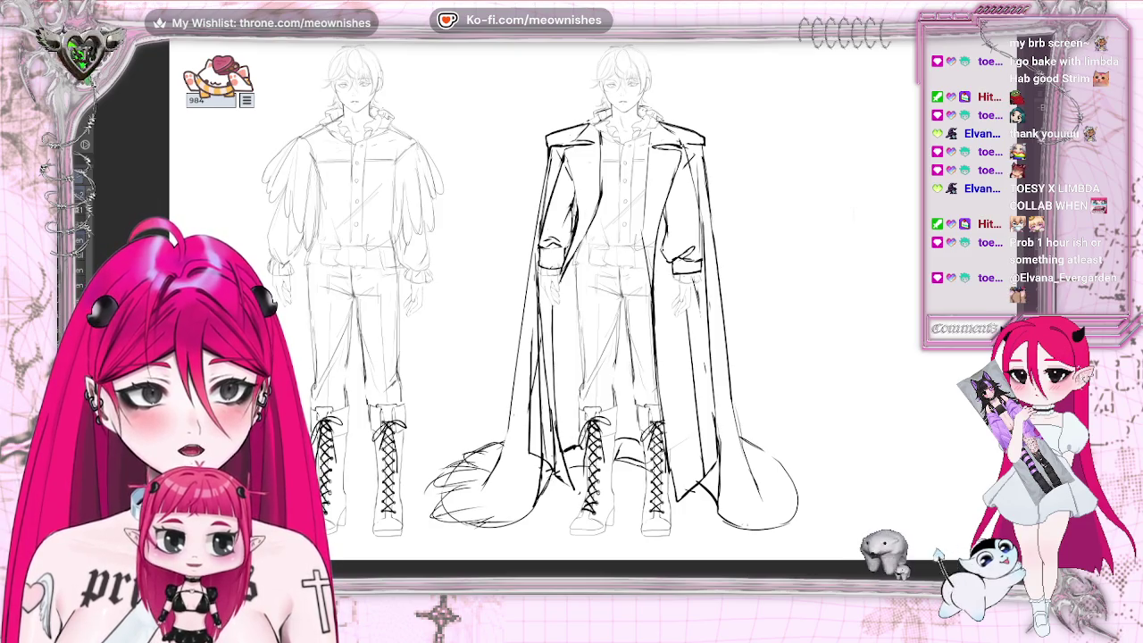
{"action": "mouse_move", "coordinate": [428, 509]}
{"action": "left_mouse_down"}
{"action": "mouse_move", "coordinate": [476, 493]}
{"action": "mouse_move", "coordinate": [480, 471]}
{"action": "mouse_move", "coordinate": [464, 454]}
{"action": "mouse_move", "coordinate": [491, 452]}
{"action": "mouse_move", "coordinate": [495, 513]}
{"action": "left_mouse_up"}
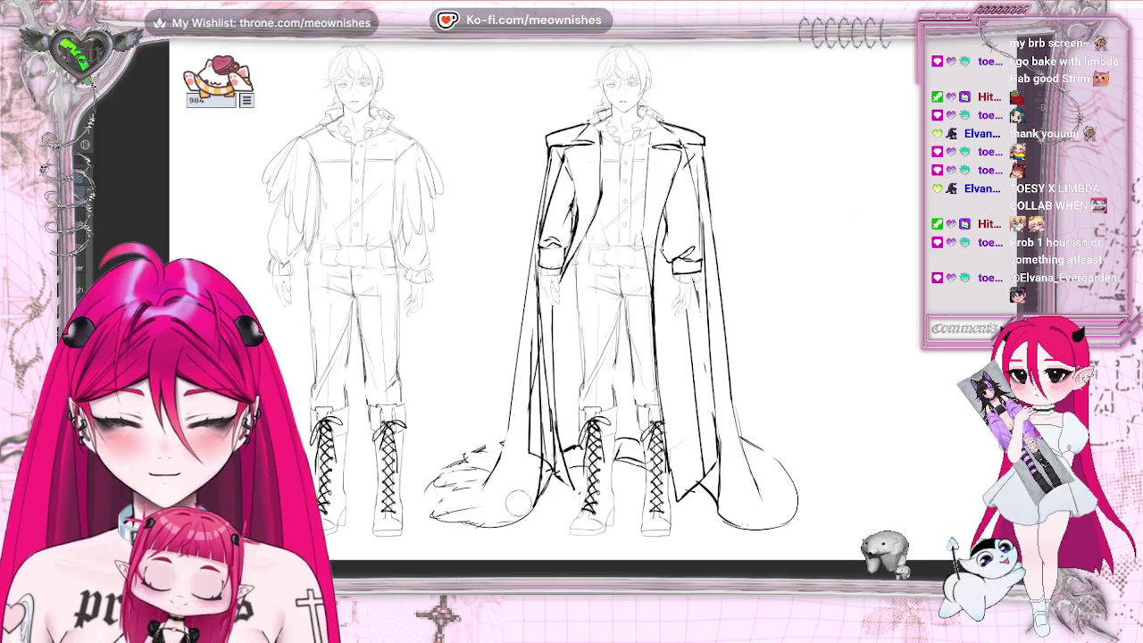
{"action": "left_click_drag", "start_coordinate": [433, 487], "coordinate": [477, 449]}
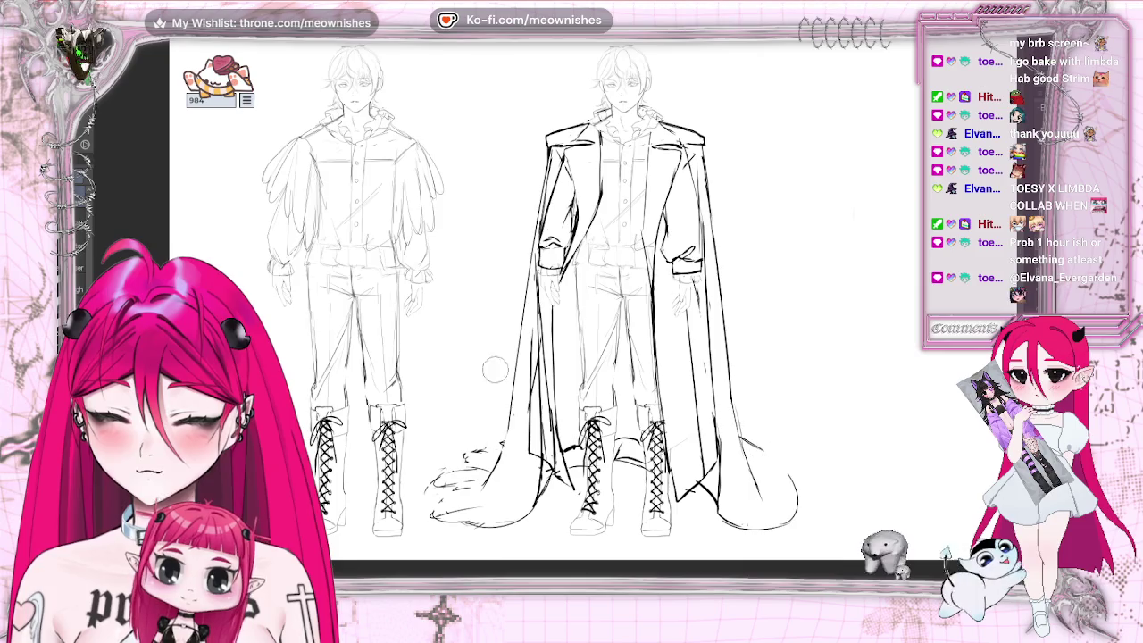
- Redraw feathery strokes along the cape's right hem and tail, then zoom out to check
{"action": "left_click_drag", "start_coordinate": [757, 442], "coordinate": [811, 487]}
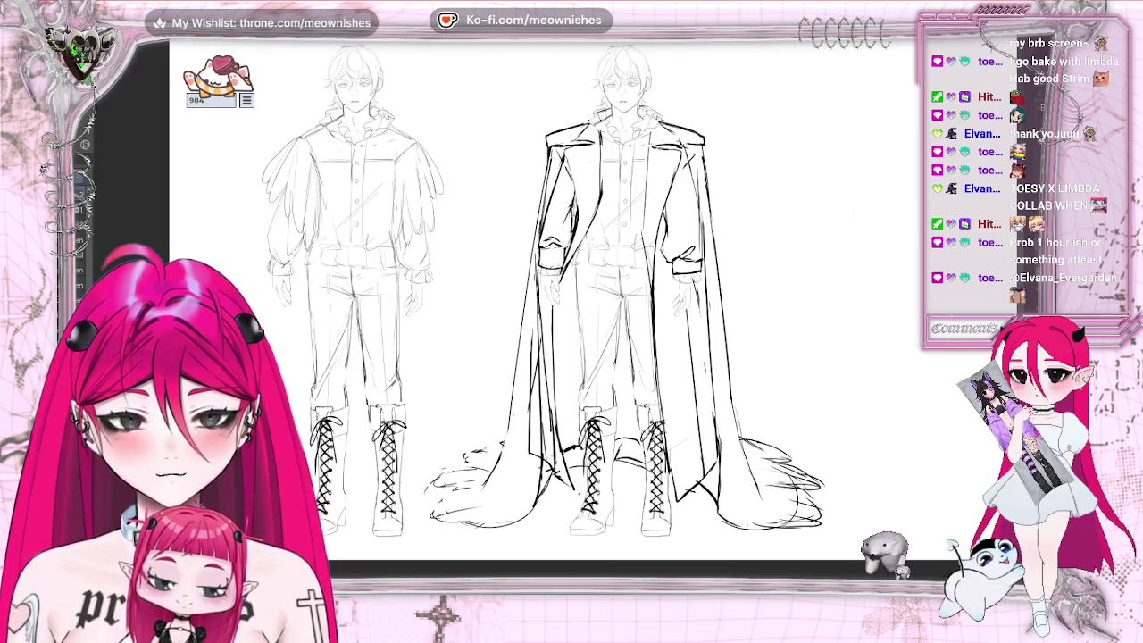
{"action": "mouse_move", "coordinate": [808, 498]}
{"action": "left_mouse_down"}
{"action": "mouse_move", "coordinate": [754, 526]}
{"action": "mouse_move", "coordinate": [799, 504]}
{"action": "left_mouse_up"}
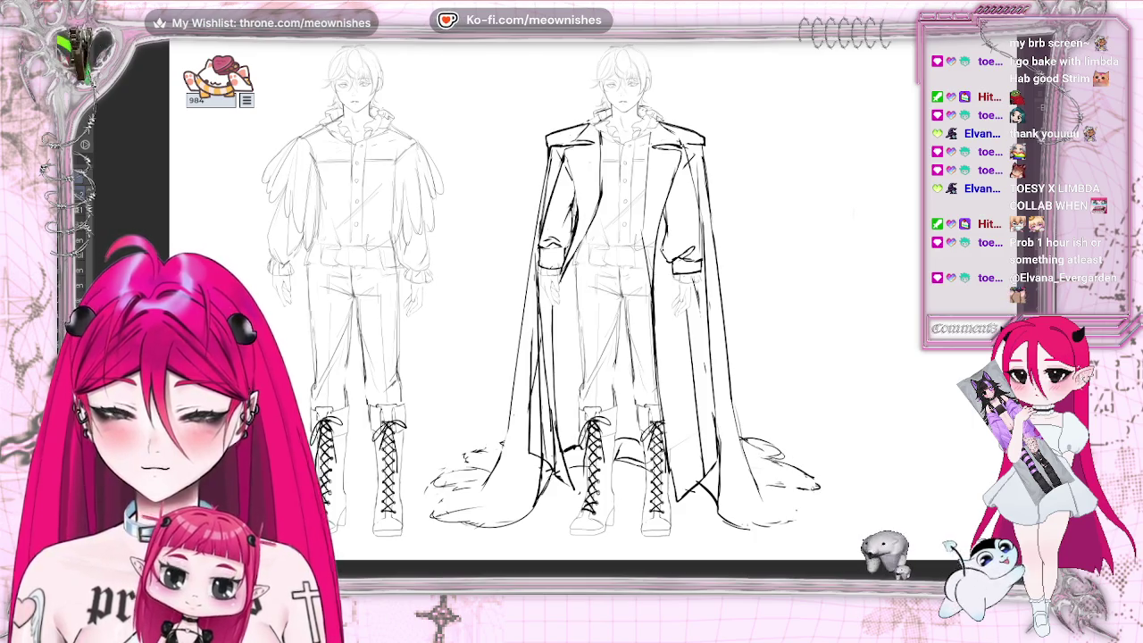
{"action": "left_click_drag", "start_coordinate": [750, 530], "coordinate": [784, 528]}
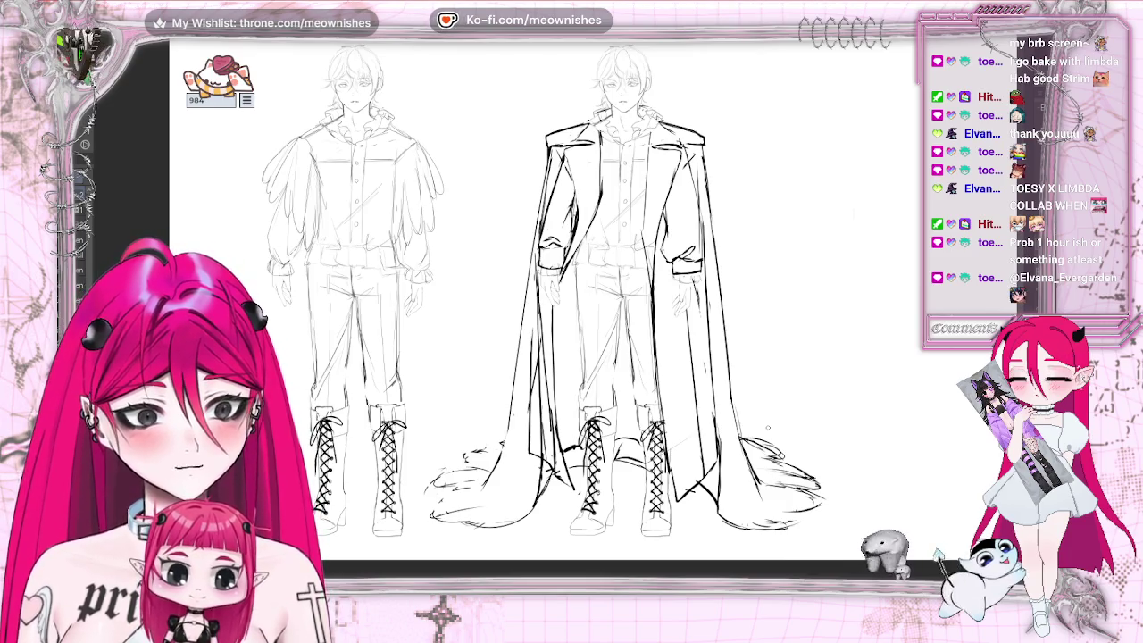
{"action": "mouse_move", "coordinate": [773, 448]}
{"action": "left_mouse_down"}
{"action": "mouse_move", "coordinate": [831, 513]}
{"action": "mouse_move", "coordinate": [820, 526]}
{"action": "left_mouse_up"}
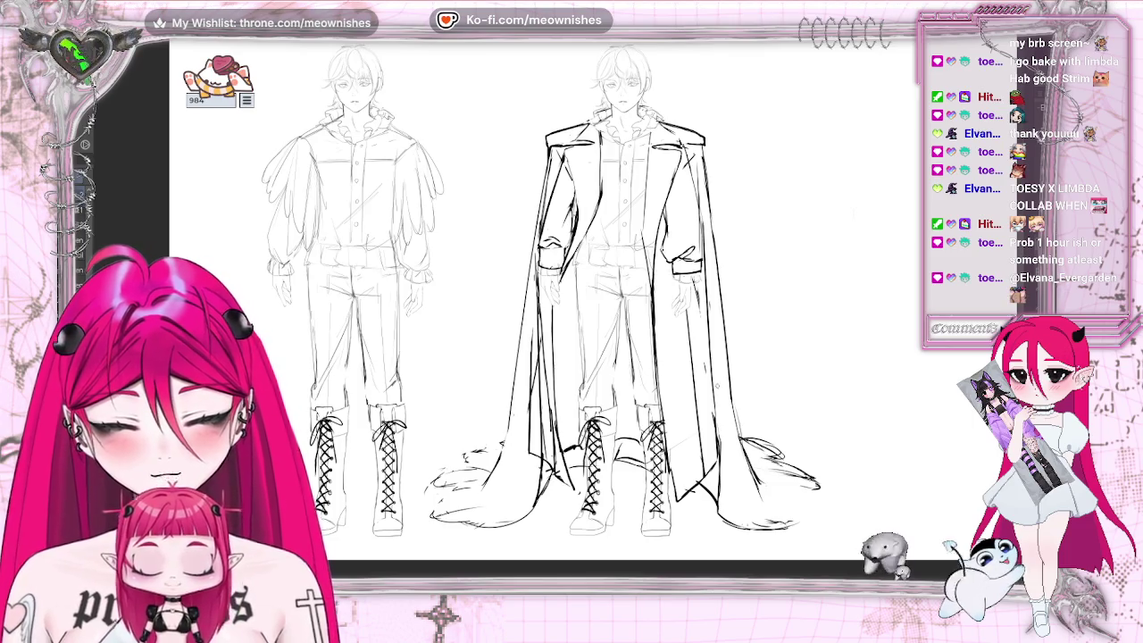
{"action": "left_click_drag", "start_coordinate": [809, 488], "coordinate": [777, 483]}
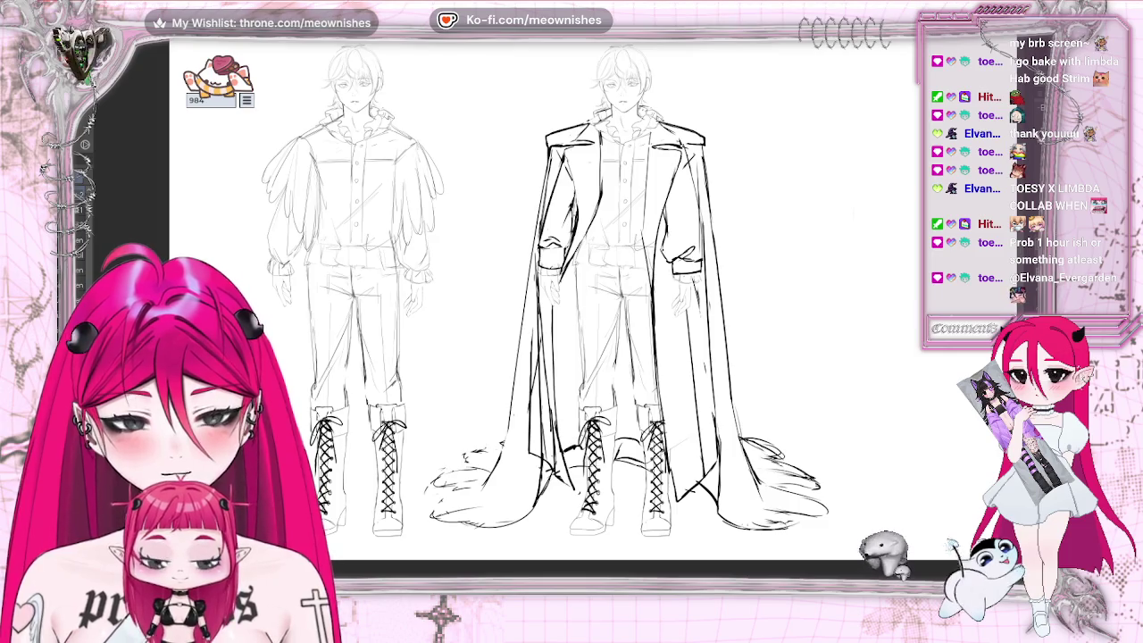
{"action": "key", "text": "ctrl+minus"}
{"action": "key", "text": "ctrl+minus"}
{"action": "key", "text": "ctrl+minus"}
{"action": "key", "text": "ctrl+plus"}
{"action": "key", "text": "ctrl+plus"}
{"action": "key", "text": "ctrl+plus"}
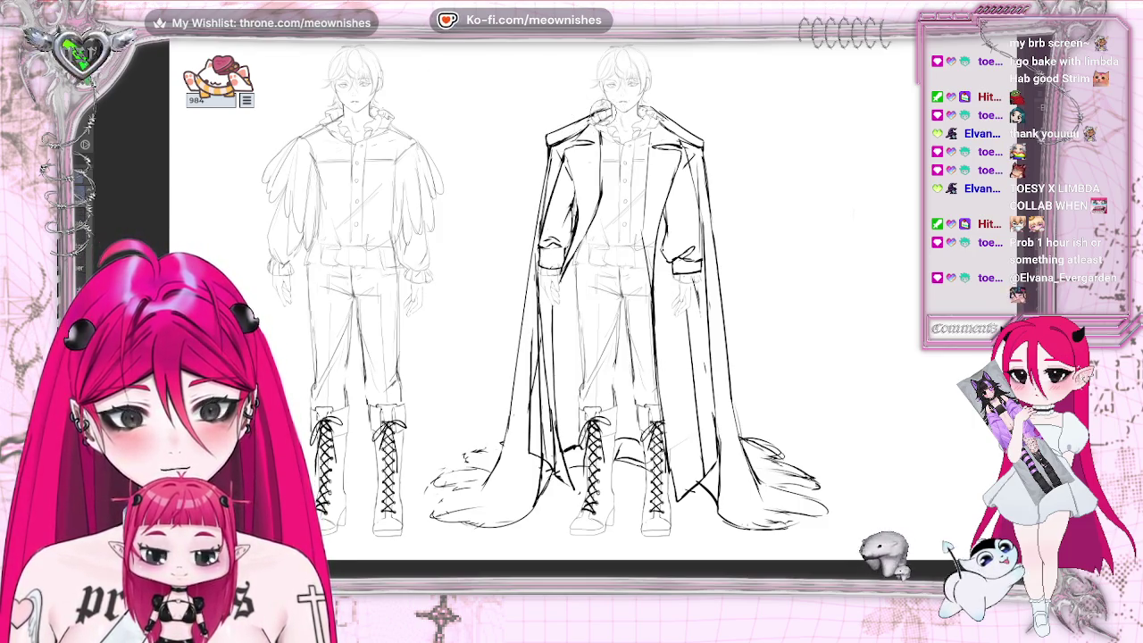
{"action": "scroll", "coordinate": [572, 294], "scroll_direction": "down", "scroll_amount": 5}
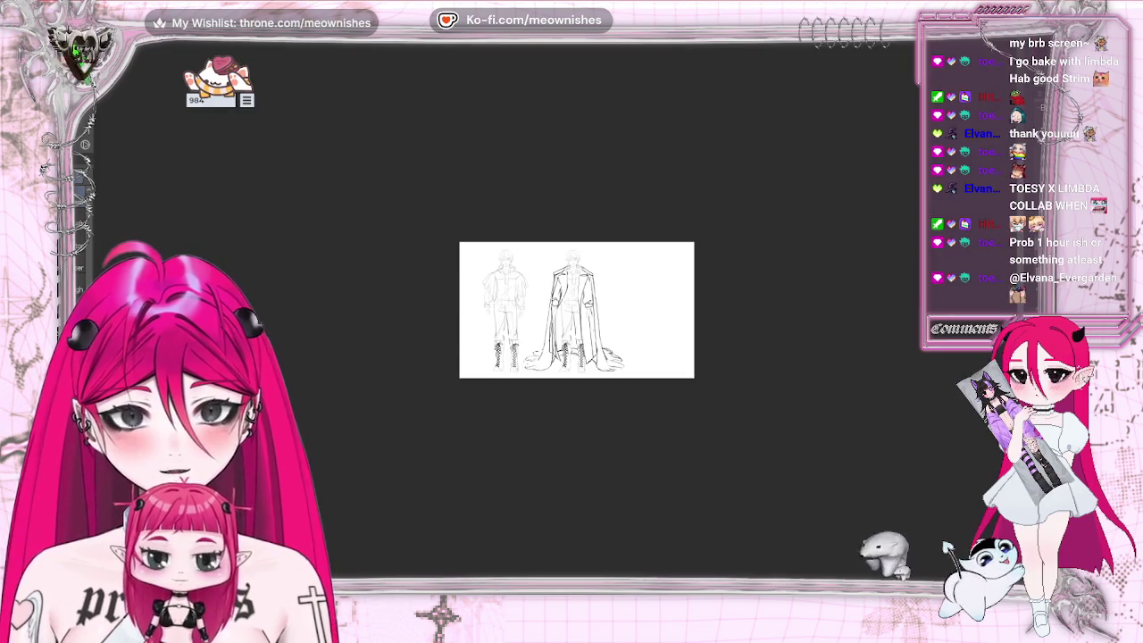
{"action": "key", "text": "ctrl+0"}
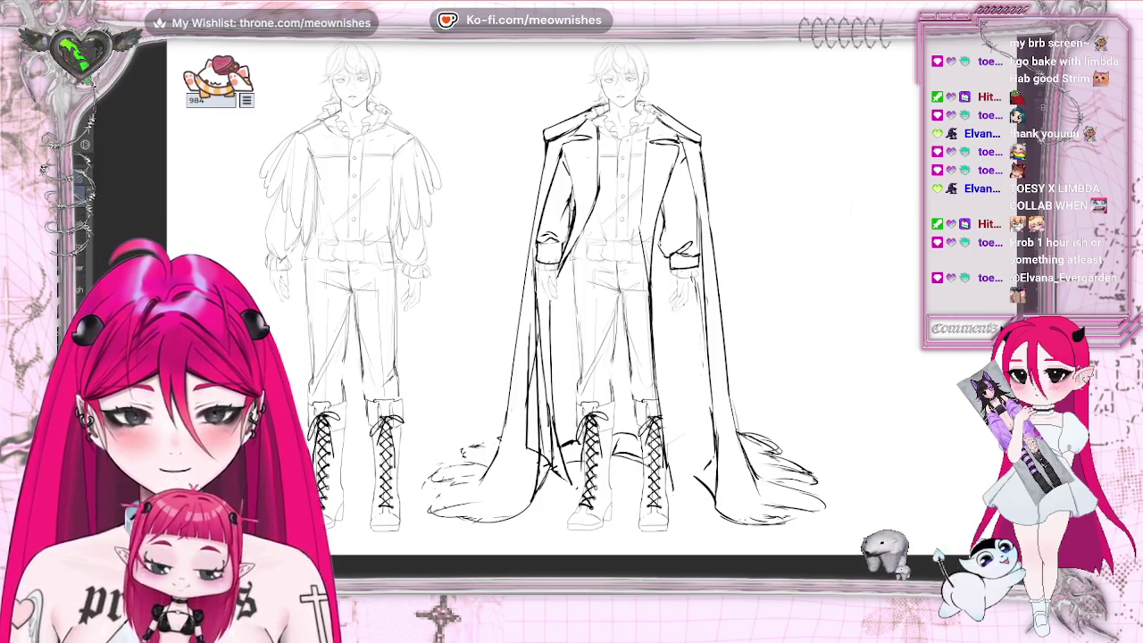
- Hide the cape so only the coat shows, and add a stroke at its lower-left hem
{"action": "key", "text": "ctrl+z"}
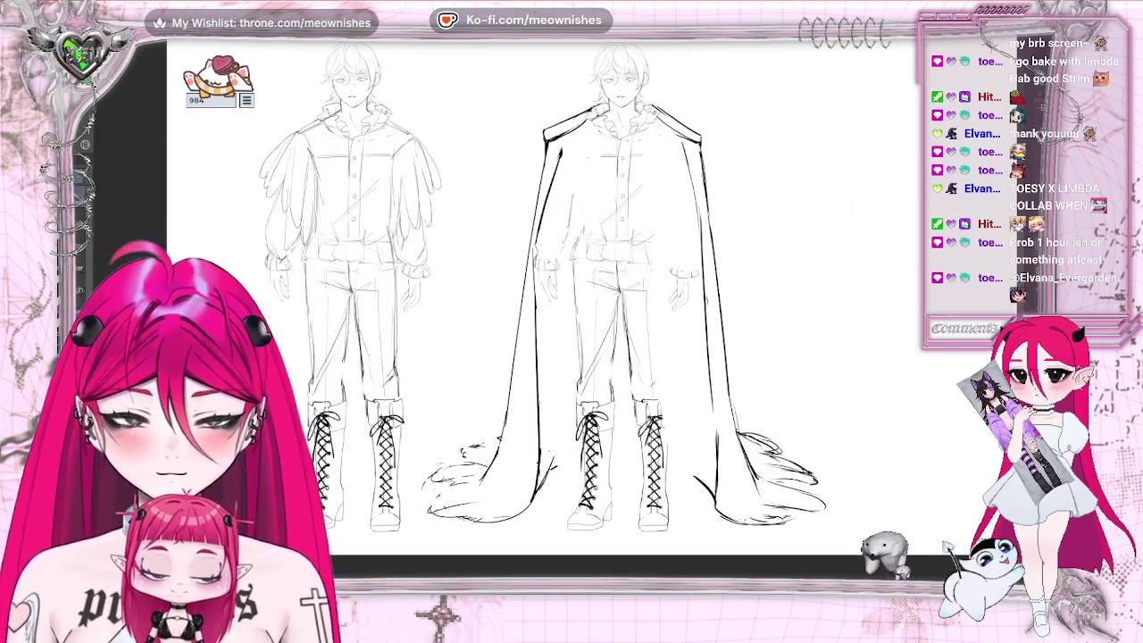
{"action": "key", "text": "ctrl+z"}
{"action": "key", "text": "ctrl+z"}
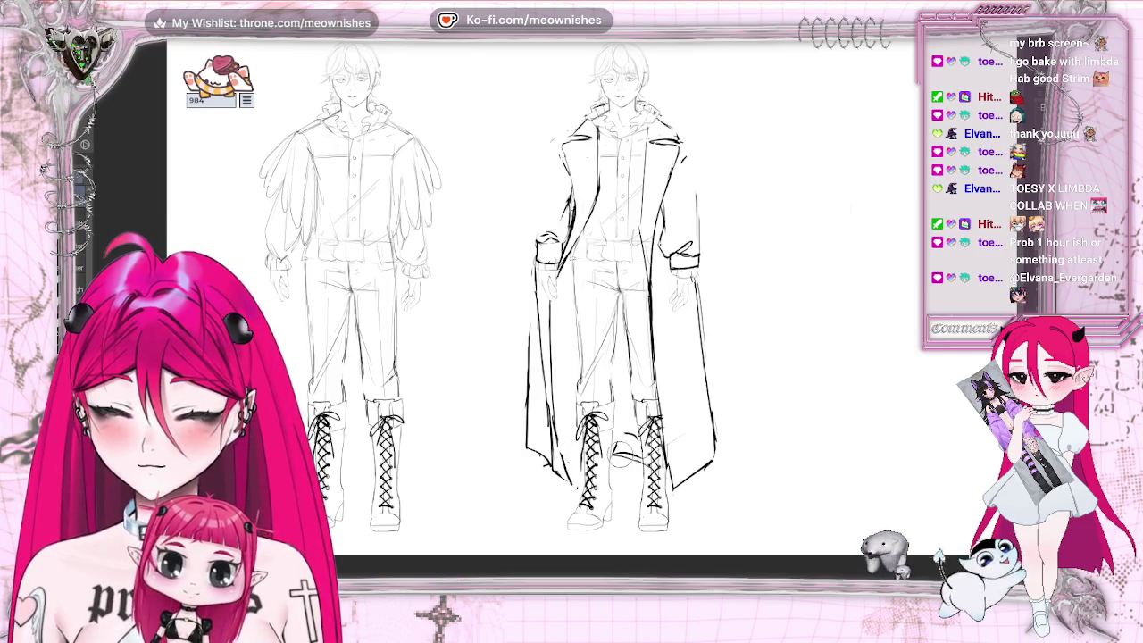
{"action": "left_click_drag", "start_coordinate": [546, 457], "coordinate": [569, 482]}
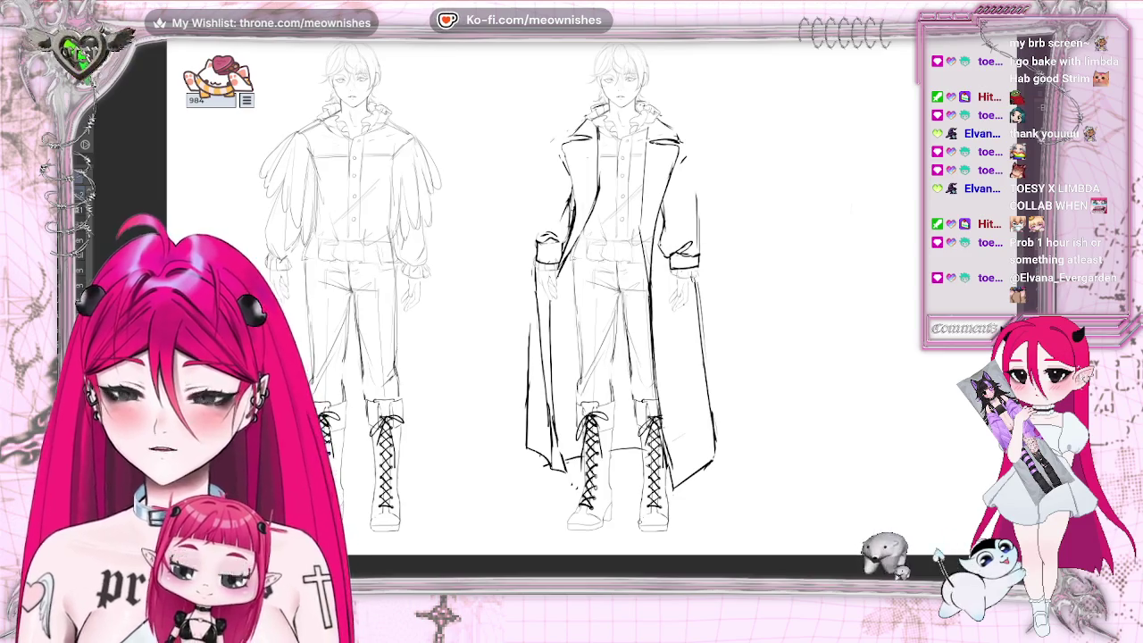
{"action": "scroll", "coordinate": [576, 549], "scroll_direction": "down", "scroll_amount": 1}
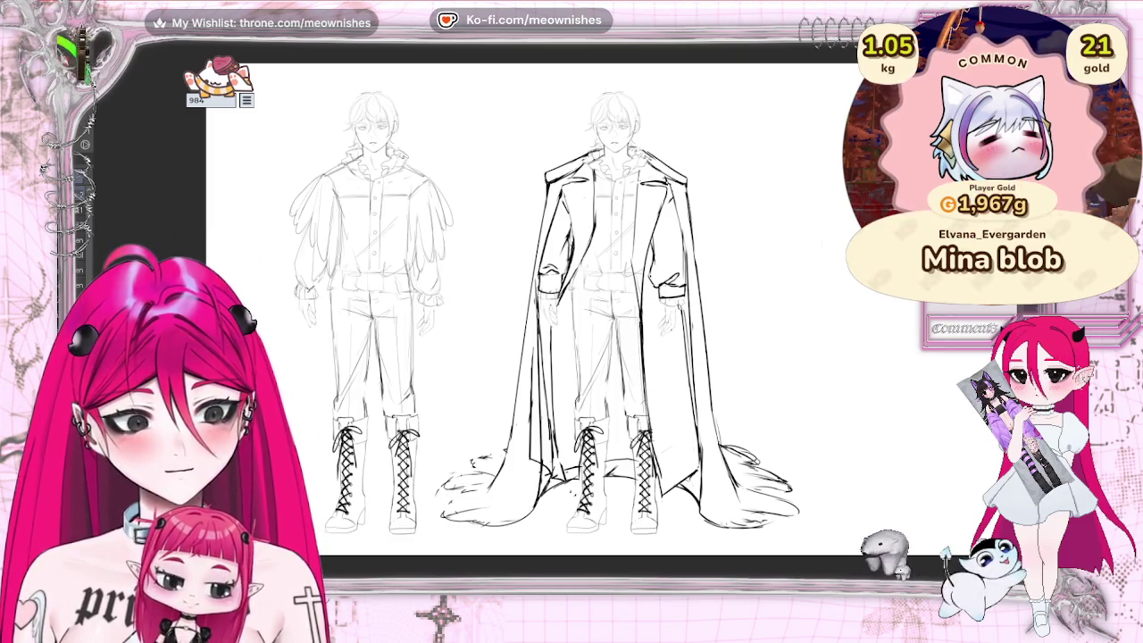
- Add two small ink marks along the cape's hem and review the result
{"action": "left_click_drag", "start_coordinate": [682, 479], "coordinate": [705, 509]}
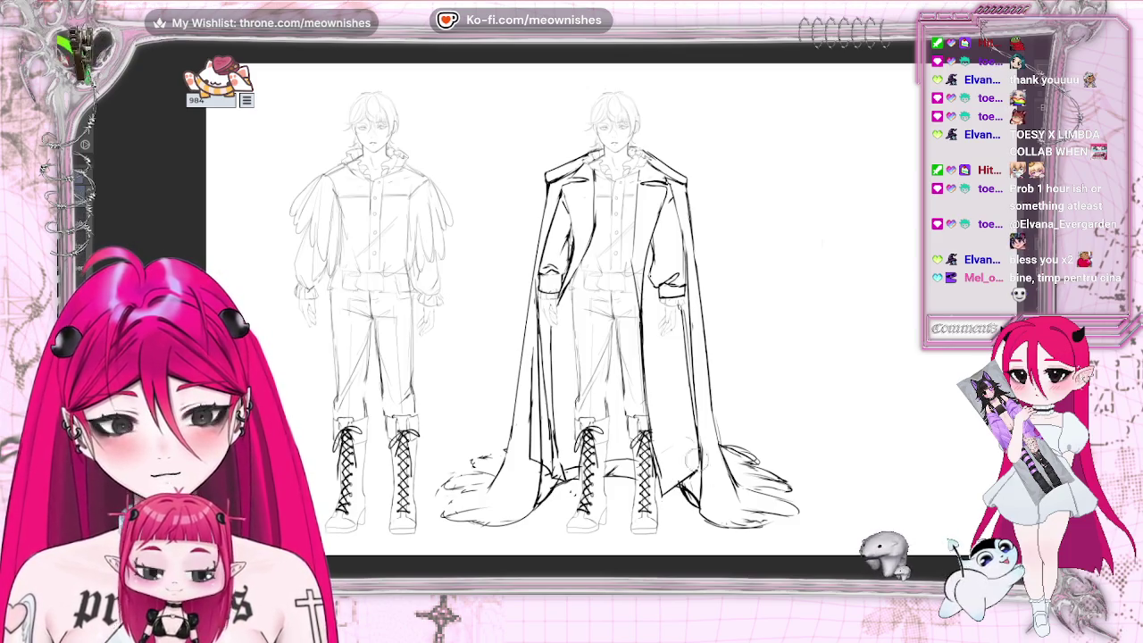
{"action": "left_click_drag", "start_coordinate": [682, 482], "coordinate": [706, 510]}
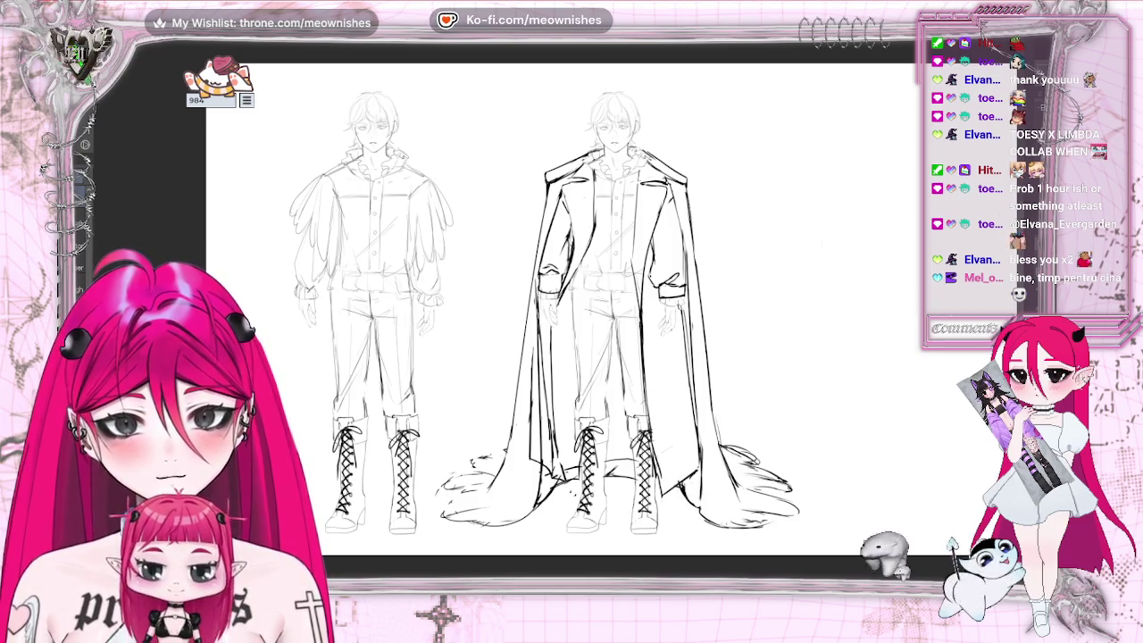
{"action": "scroll", "coordinate": [501, 303], "scroll_direction": "down", "scroll_amount": 5}
{"action": "scroll", "coordinate": [500, 303], "scroll_direction": "up", "scroll_amount": 3}
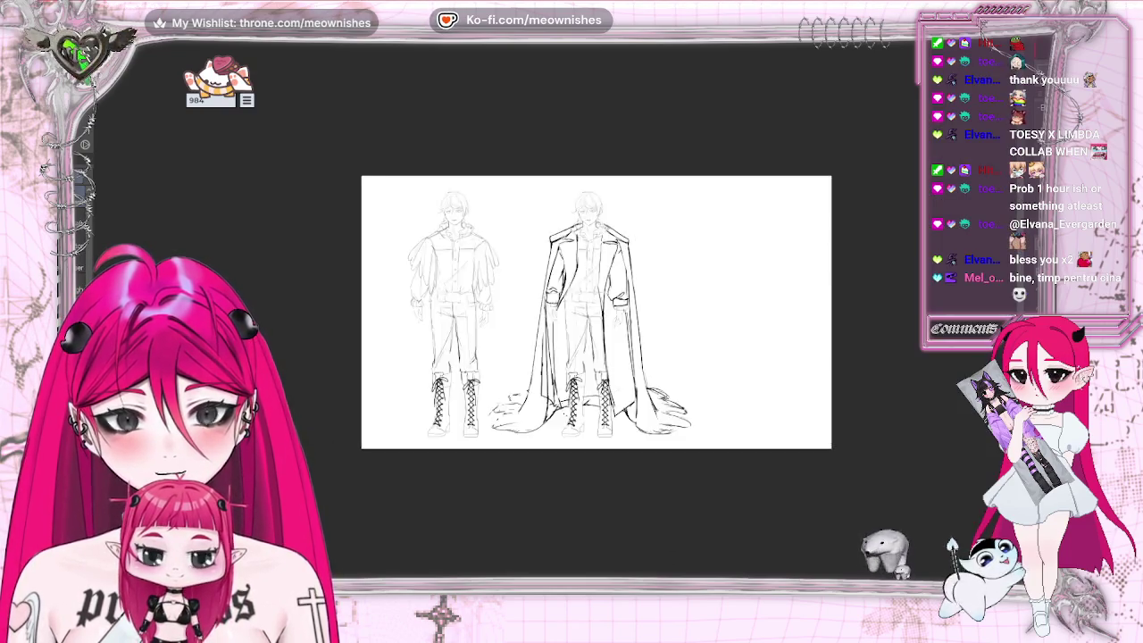
{"action": "scroll", "coordinate": [500, 304], "scroll_direction": "up", "scroll_amount": 2}
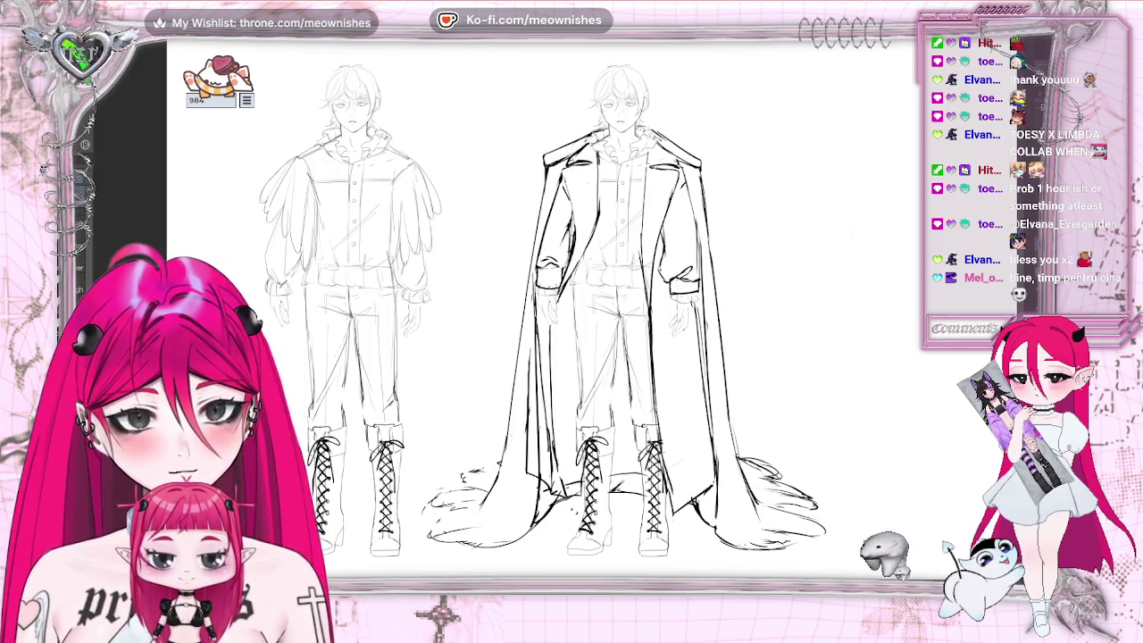
- Mirror the canvas, add a curved stroke to the coat collar, then flip the view back
{"action": "key", "text": "h"}
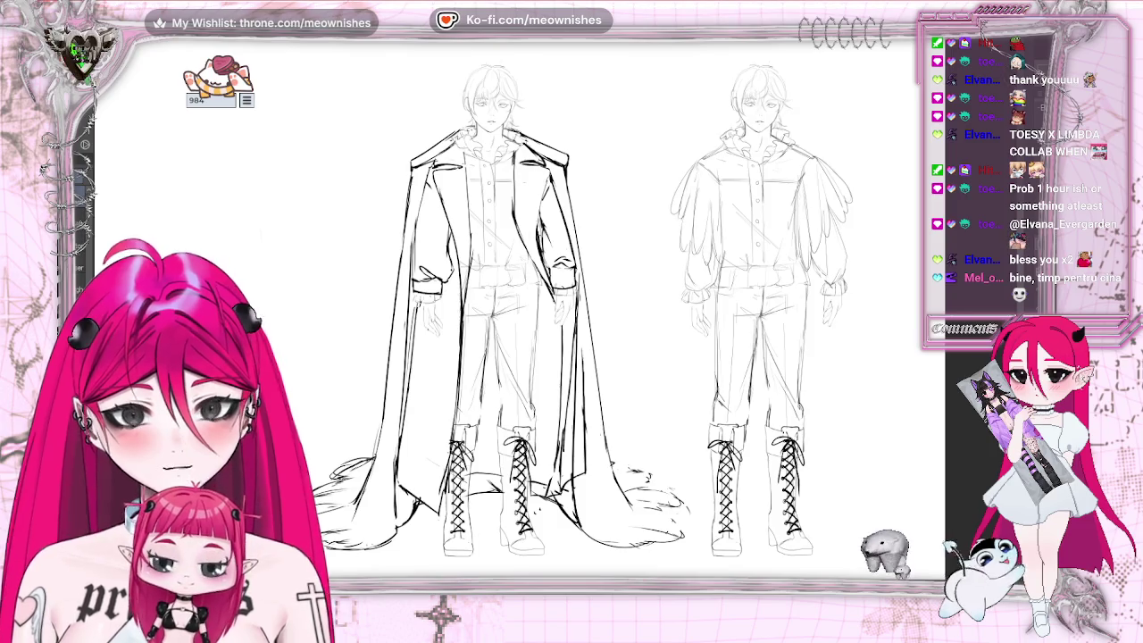
{"action": "left_click_drag", "start_coordinate": [507, 145], "coordinate": [549, 192]}
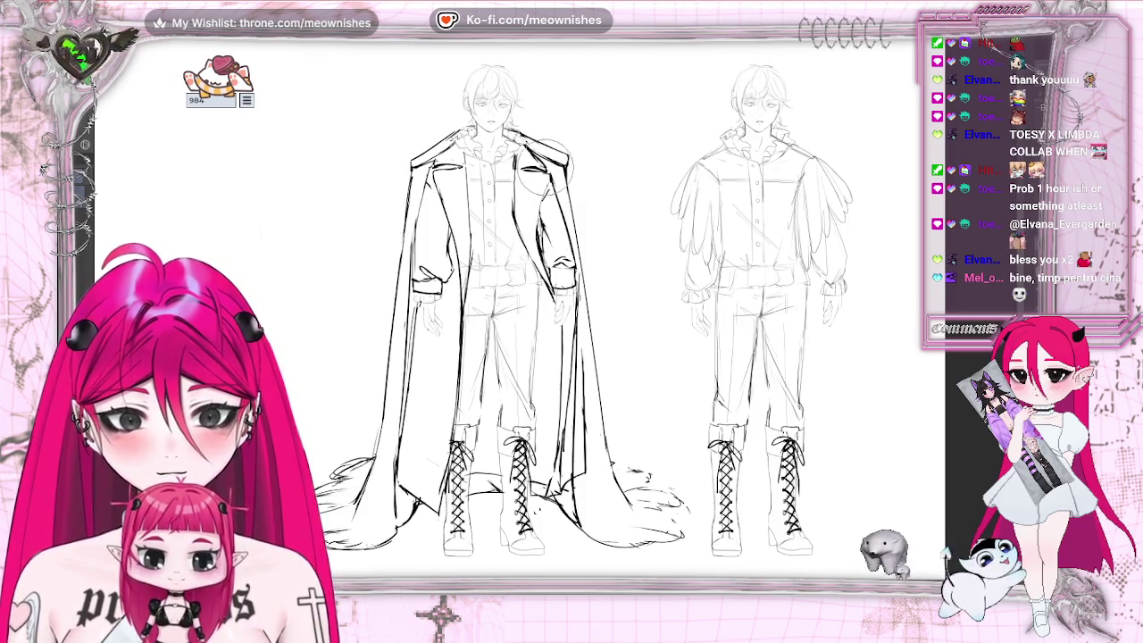
{"action": "scroll", "coordinate": [542, 134], "scroll_direction": "down", "scroll_amount": 5}
{"action": "scroll", "coordinate": [542, 134], "scroll_direction": "up", "scroll_amount": 5}
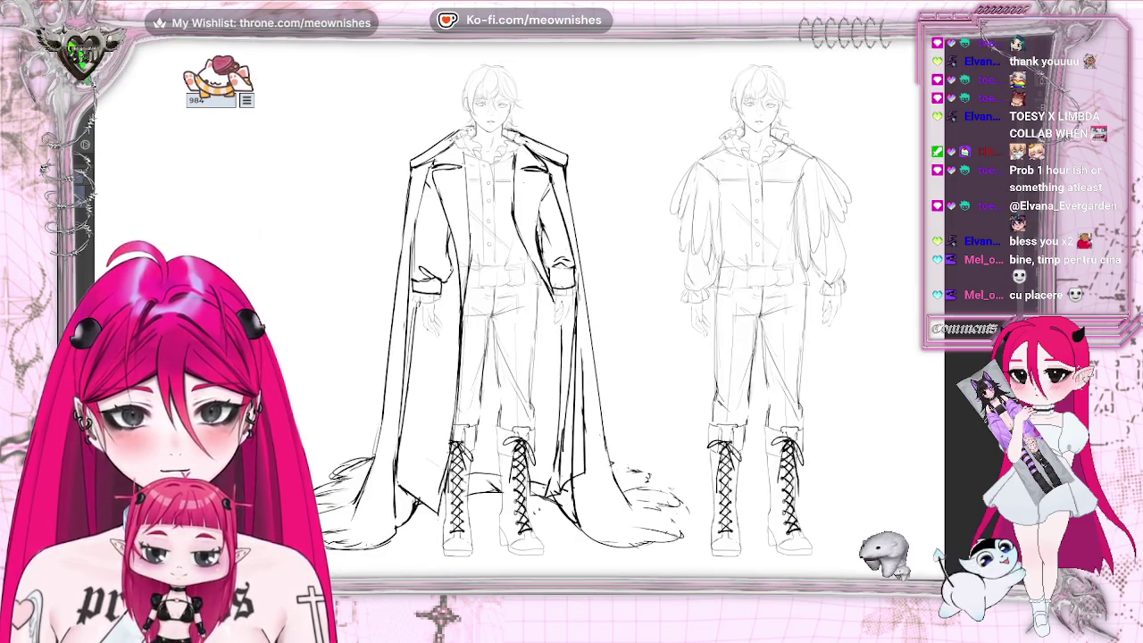
{"action": "key", "text": "h"}
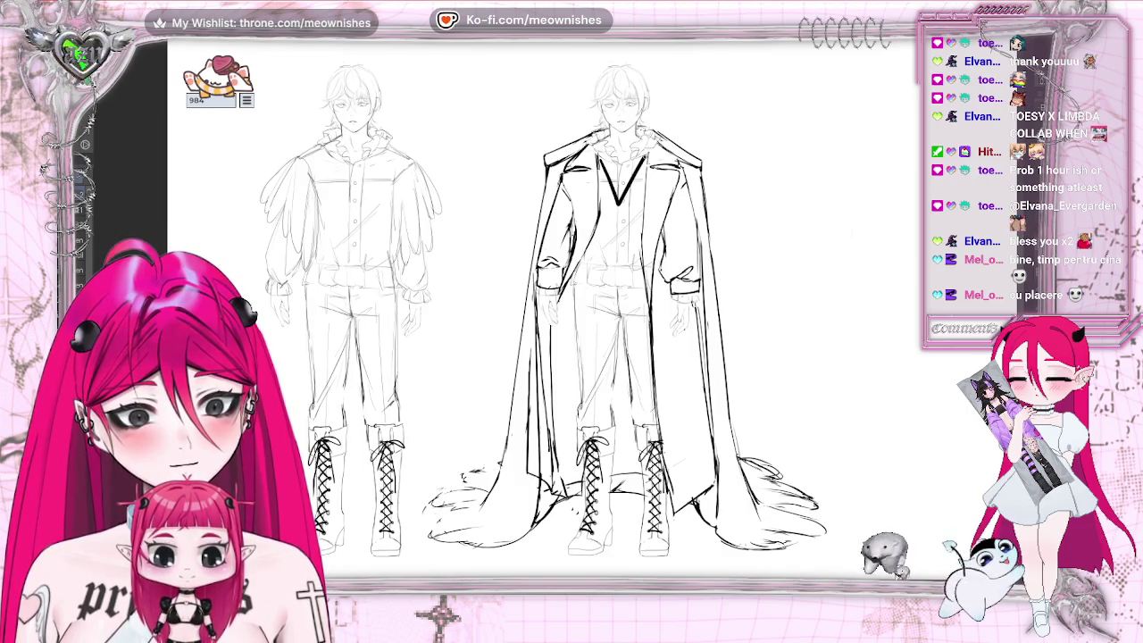
- Replace the dark chest V strokes with a V-necked waistcoat neckline, checking against the base sketch
{"action": "key", "text": "ctrl+z"}
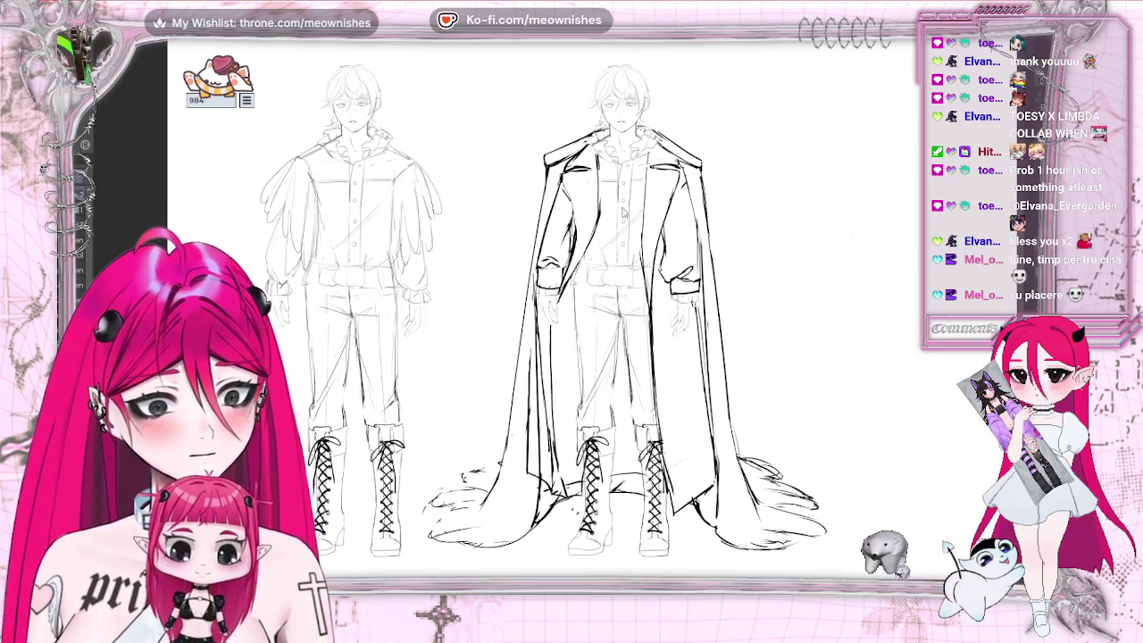
{"action": "left_click_drag", "start_coordinate": [596, 159], "coordinate": [606, 174]}
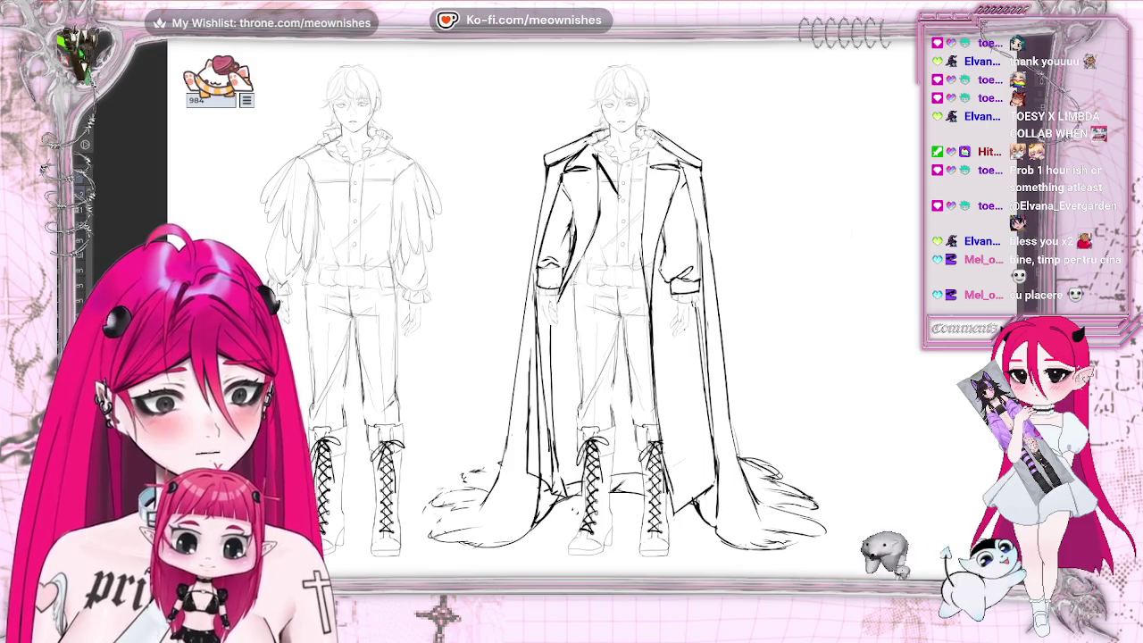
{"action": "left_click_drag", "start_coordinate": [640, 164], "coordinate": [626, 189]}
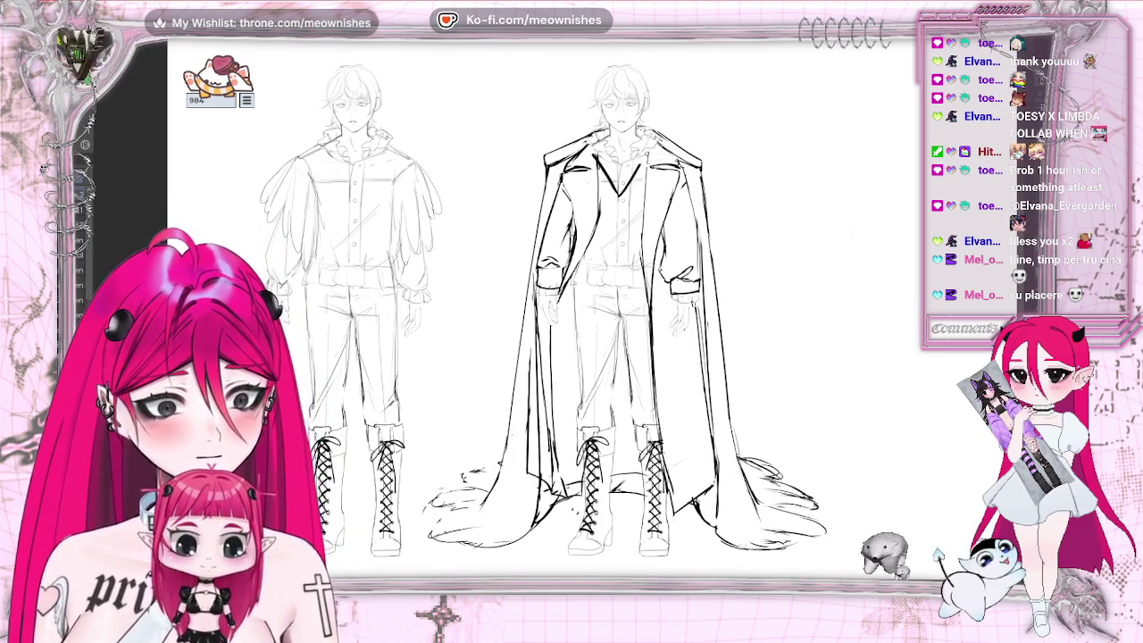
{"action": "mouse_move", "coordinate": [617, 238]}
{"action": "left_mouse_down"}
{"action": "mouse_move", "coordinate": [616, 270]}
{"action": "mouse_move", "coordinate": [649, 312]}
{"action": "left_mouse_up"}
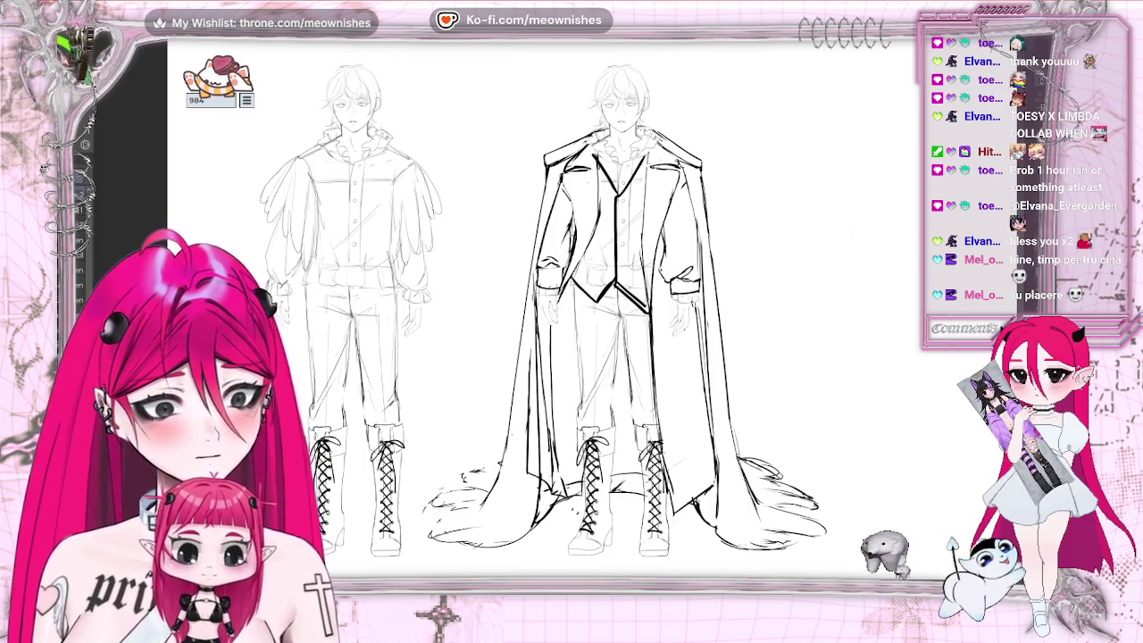
{"action": "key", "text": "ctrl+z"}
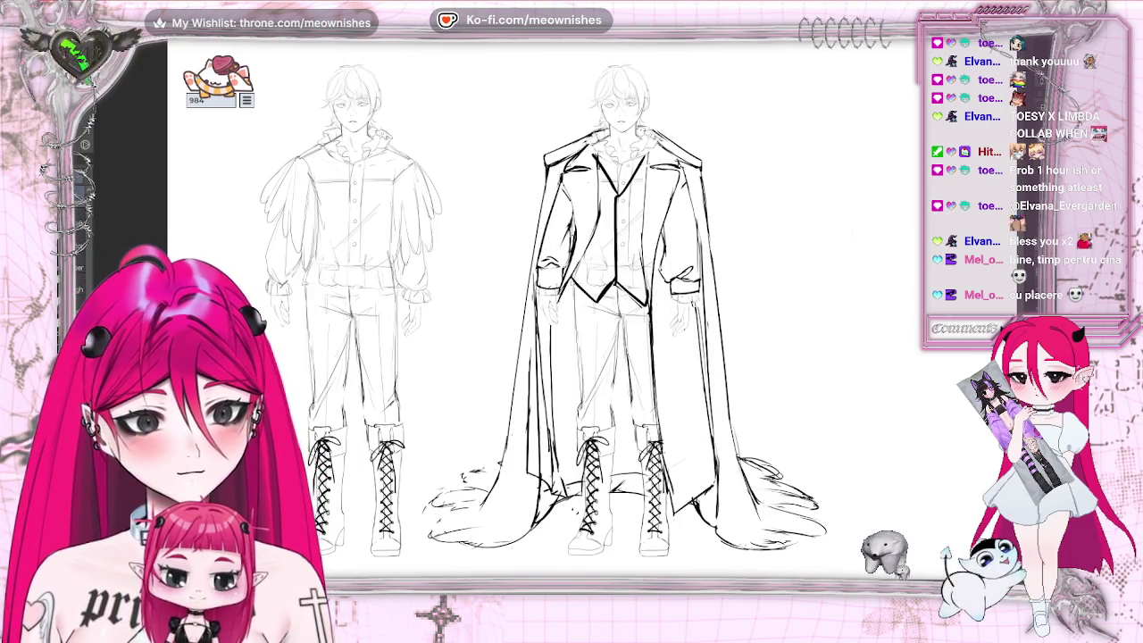
{"action": "key", "text": "ctrl+z"}
{"action": "key", "text": "ctrl+y"}
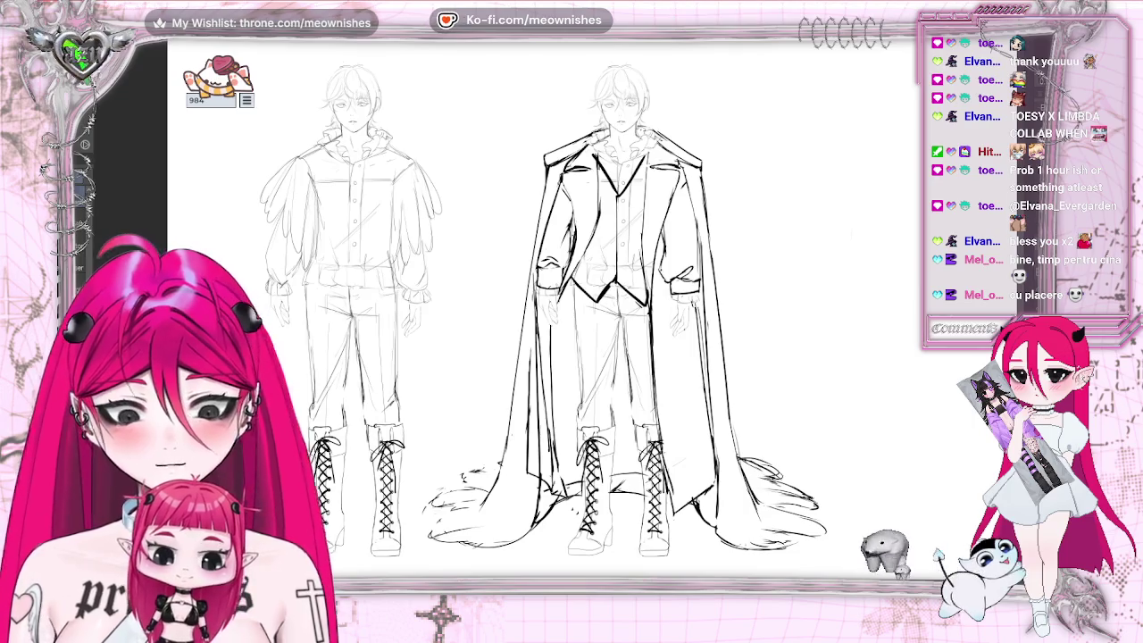
{"action": "left_click_drag", "start_coordinate": [582, 257], "coordinate": [623, 257]}
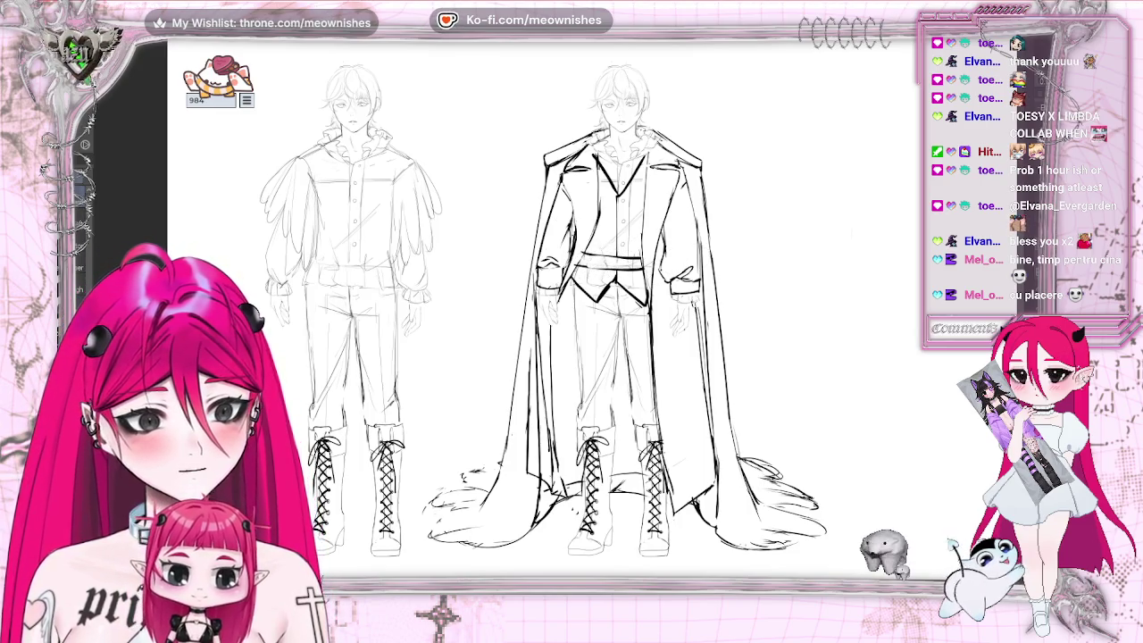
{"action": "key", "text": "Delete"}
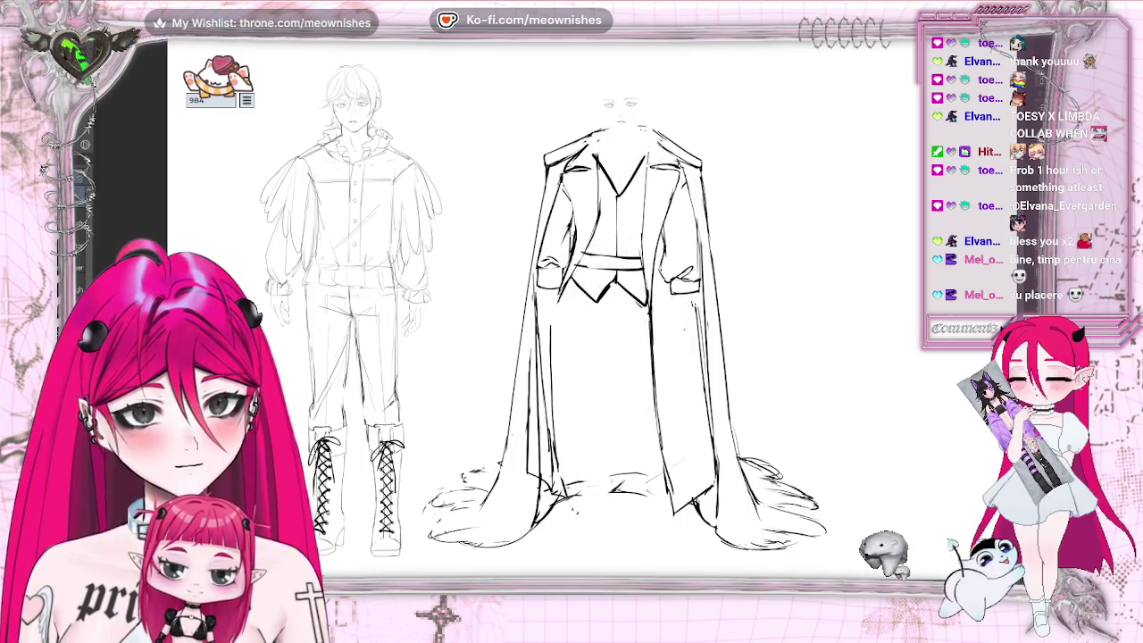
{"action": "key", "text": "ctrl+z"}
{"action": "key", "text": "ctrl+z"}
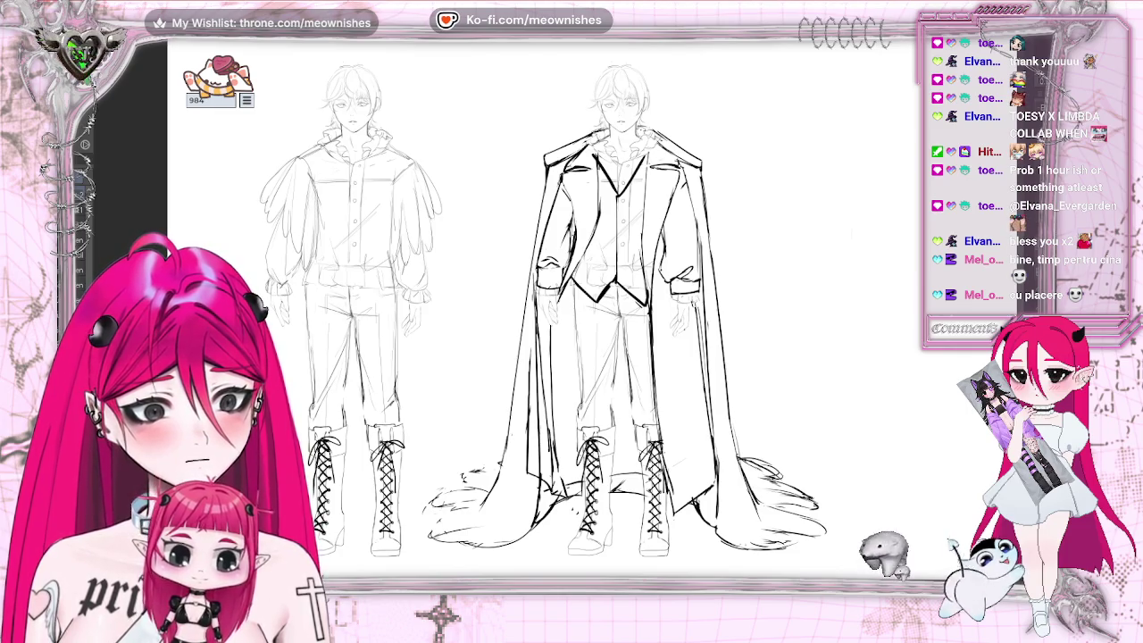
{"action": "key", "text": "ctrl+minus"}
{"action": "key", "text": "ctrl+minus"}
{"action": "key", "text": "ctrl+minus"}
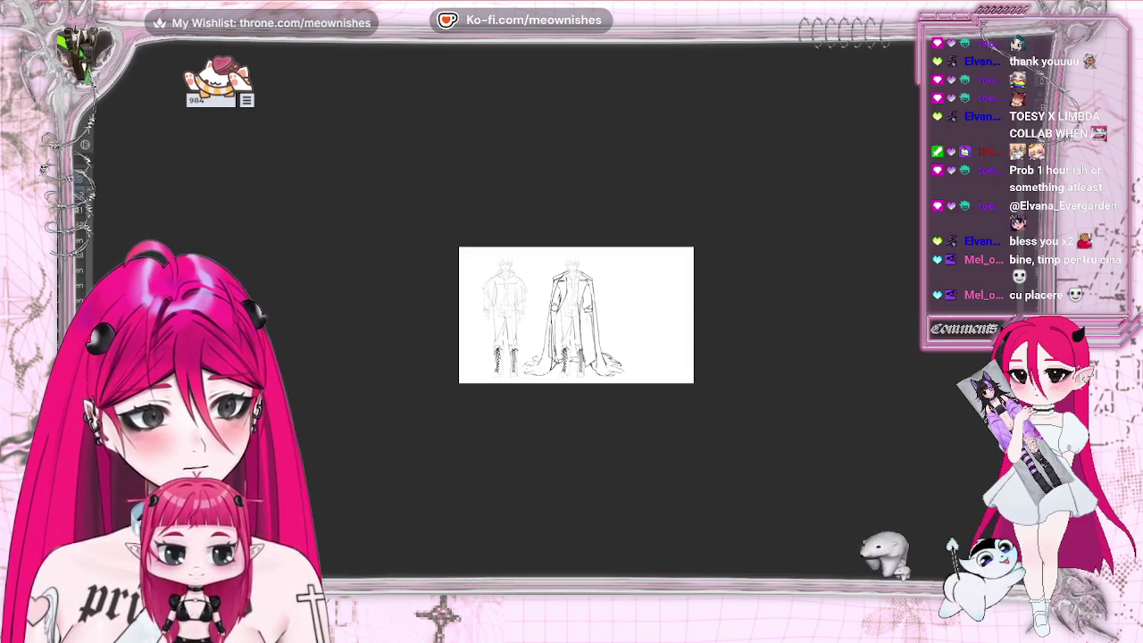
{"action": "key", "text": "ctrl+0"}
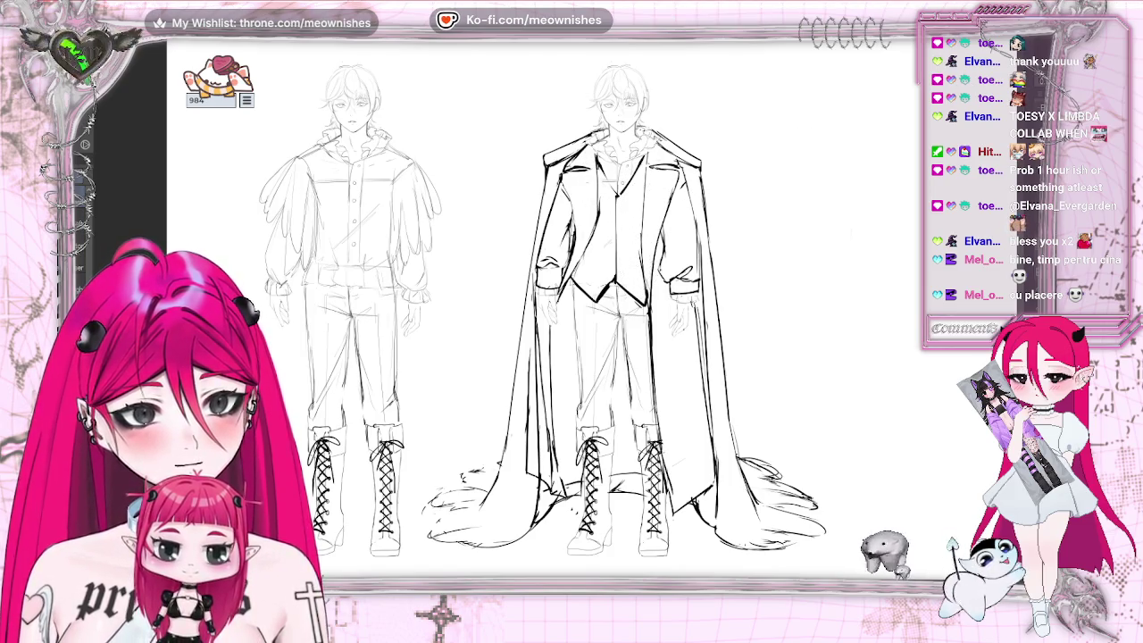
{"action": "scroll", "coordinate": [536, 304], "scroll_direction": "down", "scroll_amount": 5}
{"action": "scroll", "coordinate": [536, 303], "scroll_direction": "up", "scroll_amount": 3}
{"action": "scroll", "coordinate": [536, 304], "scroll_direction": "up", "scroll_amount": 2}
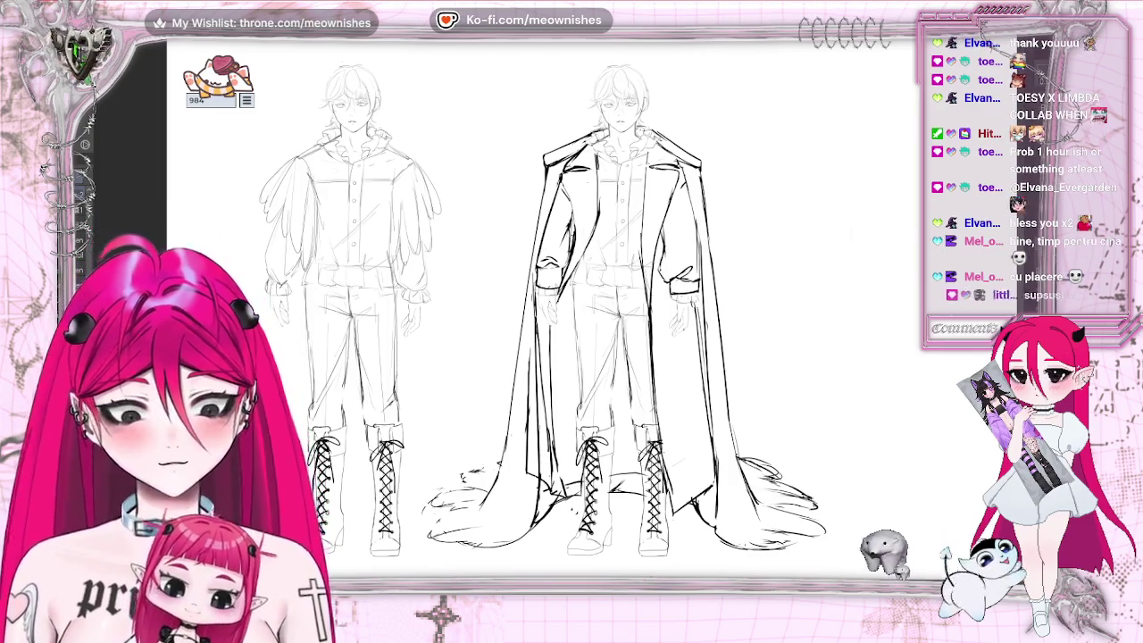
{"action": "left_click_drag", "start_coordinate": [571, 321], "coordinate": [727, 321]}
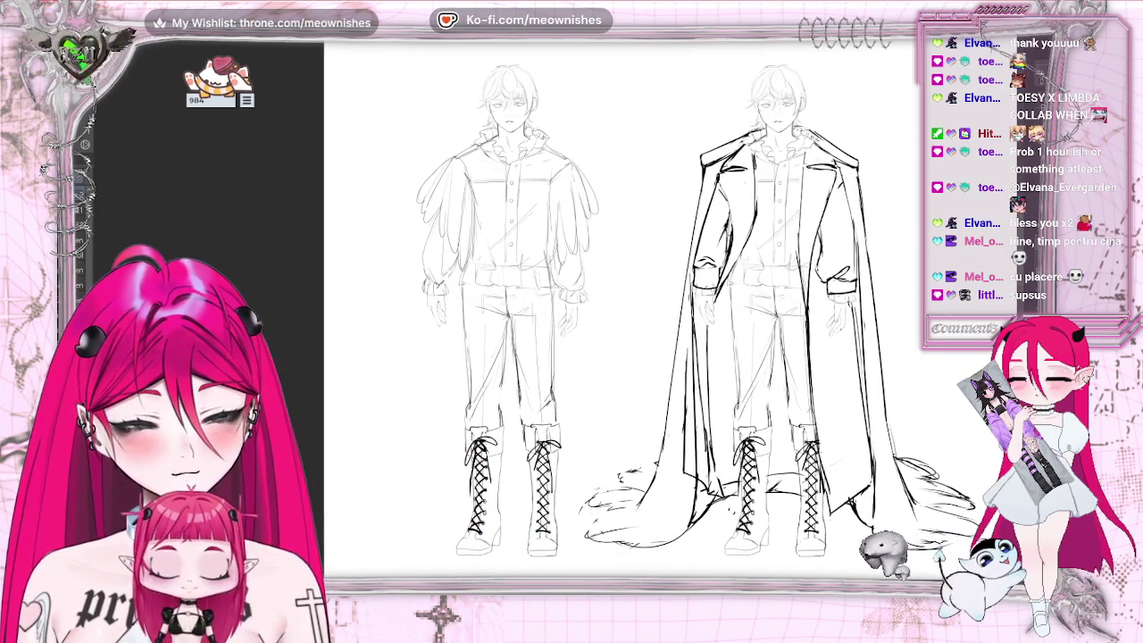
- Zoom and pan so the first figure's head and shoulders fill the view
{"action": "scroll", "coordinate": [553, 134], "scroll_direction": "up", "scroll_amount": 5}
{"action": "scroll", "coordinate": [554, 134], "scroll_direction": "up", "scroll_amount": 2}
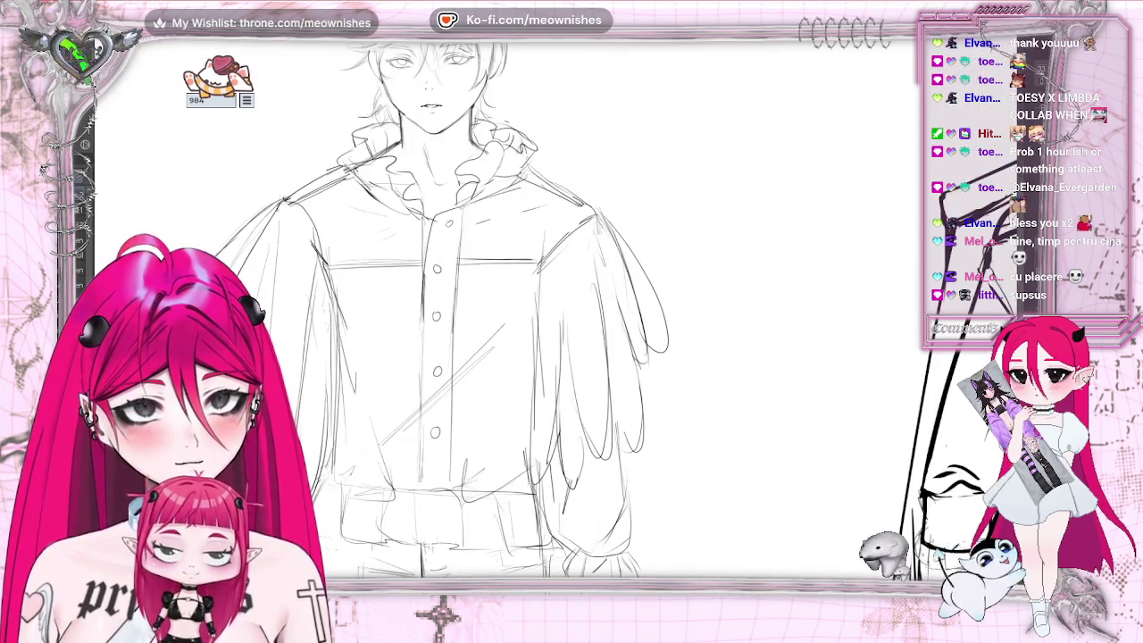
{"action": "left_click_drag", "start_coordinate": [571, 322], "coordinate": [571, 451]}
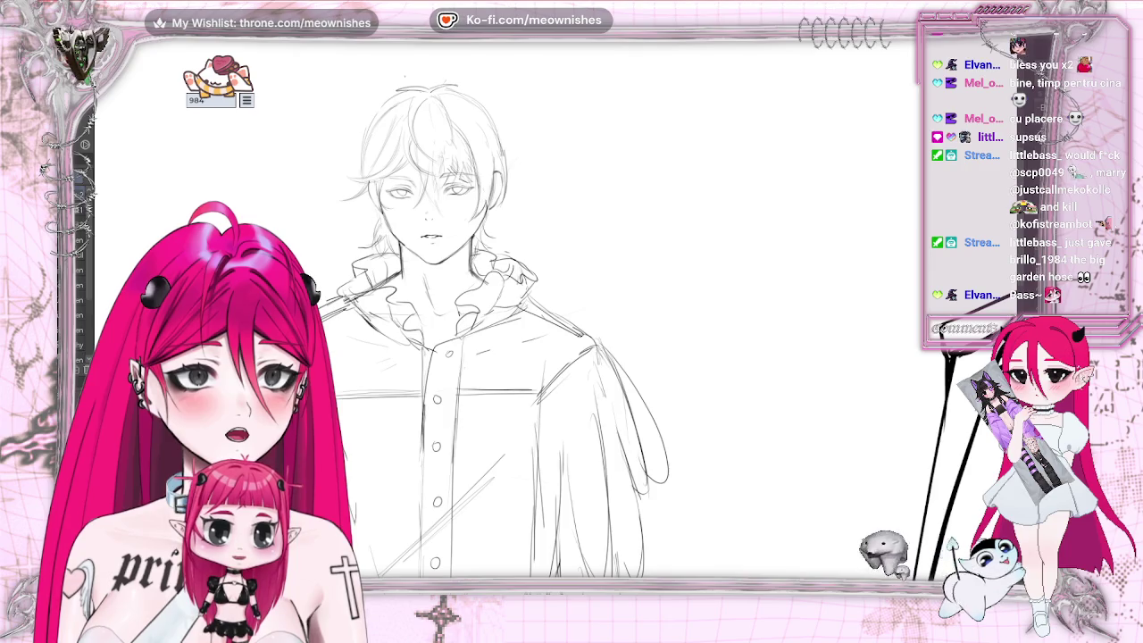
{"action": "left_click_drag", "start_coordinate": [372, 149], "coordinate": [431, 159]}
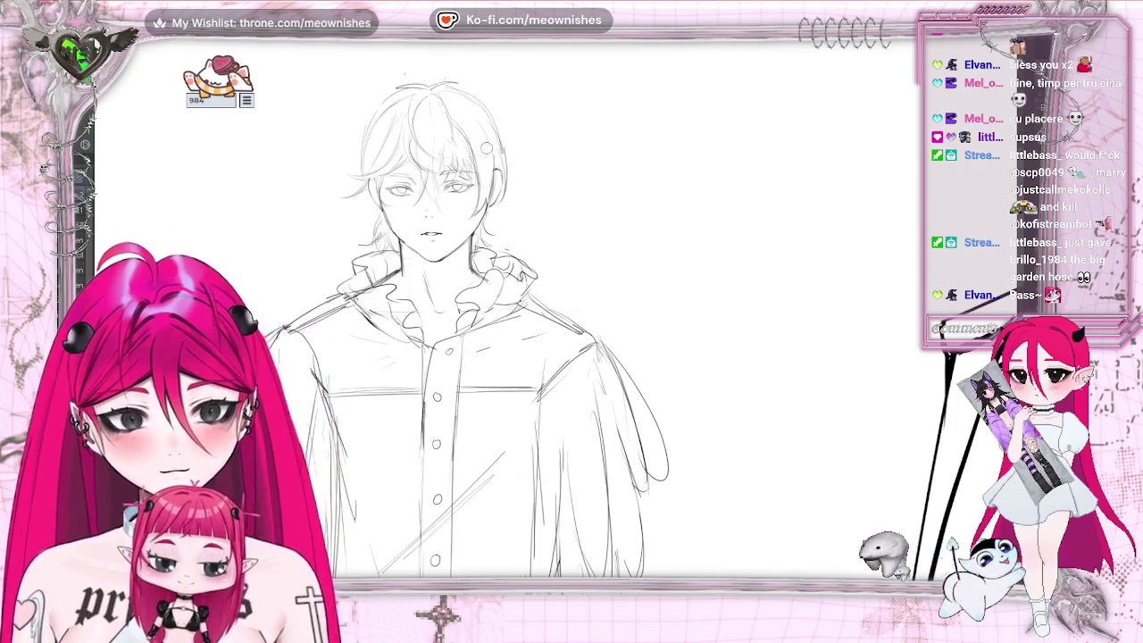
{"action": "left_click_drag", "start_coordinate": [502, 143], "coordinate": [511, 154]}
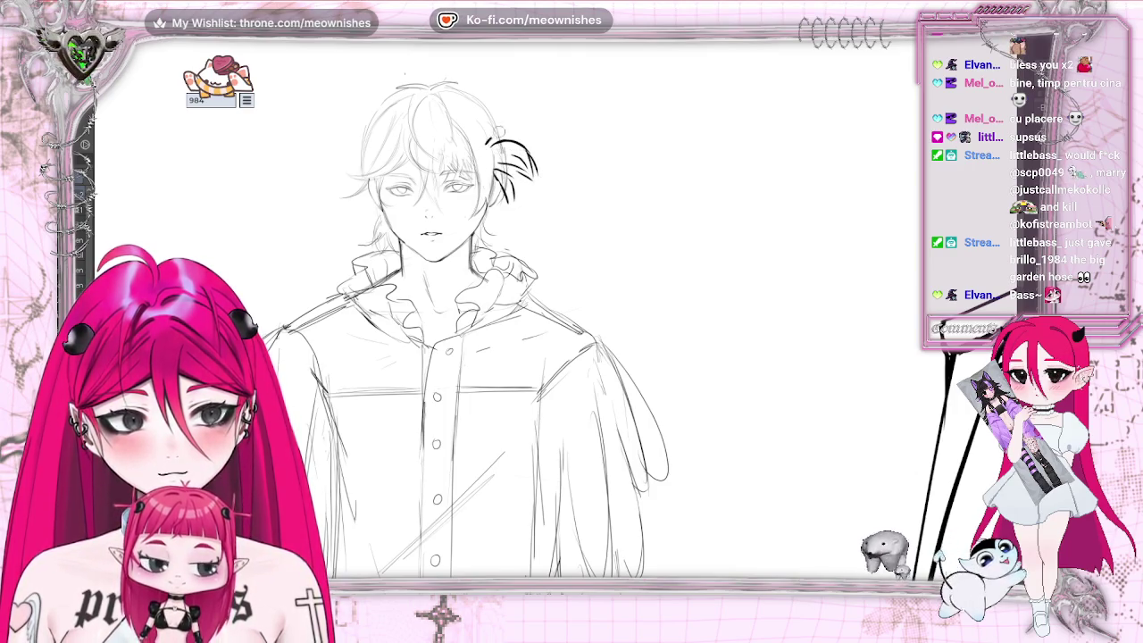
{"action": "mouse_move", "coordinate": [518, 132]}
{"action": "left_mouse_down"}
{"action": "mouse_move", "coordinate": [494, 143]}
{"action": "mouse_move", "coordinate": [485, 177]}
{"action": "mouse_move", "coordinate": [496, 164]}
{"action": "left_mouse_up"}
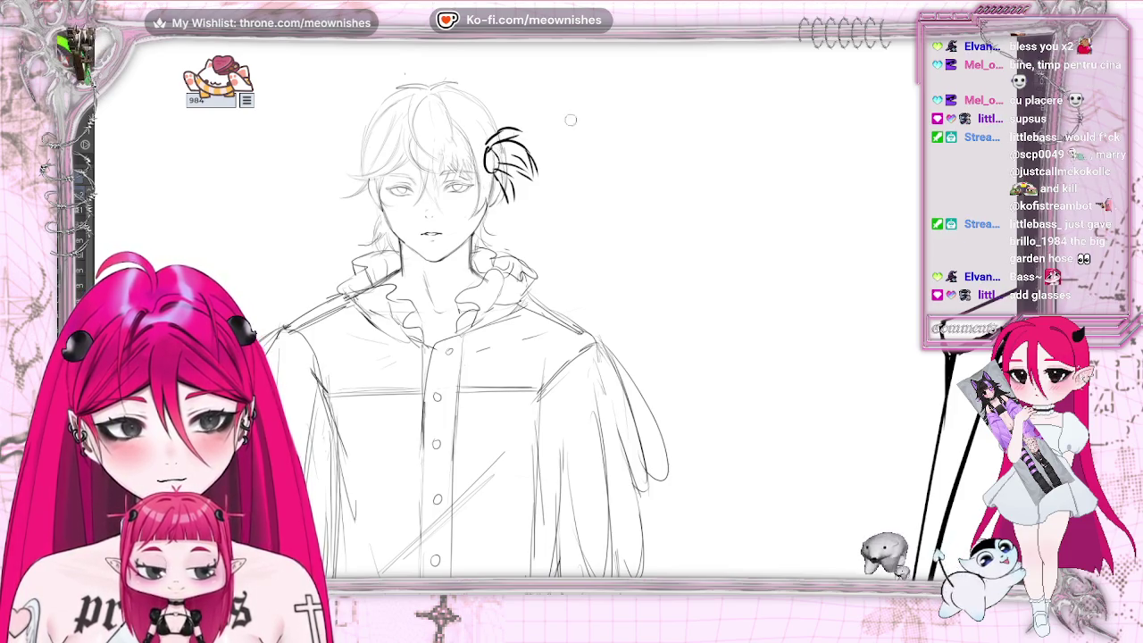
{"action": "key", "text": "ctrl+0"}
{"action": "scroll", "coordinate": [483, 331], "scroll_direction": "up", "scroll_amount": 5}
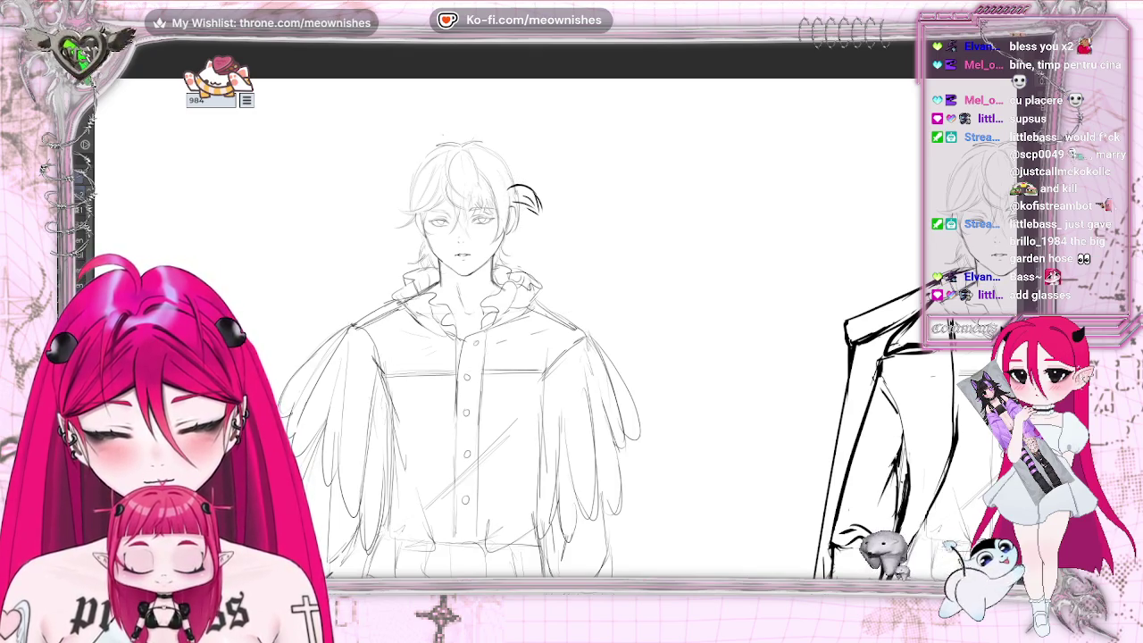
{"action": "key", "text": "ctrl+z"}
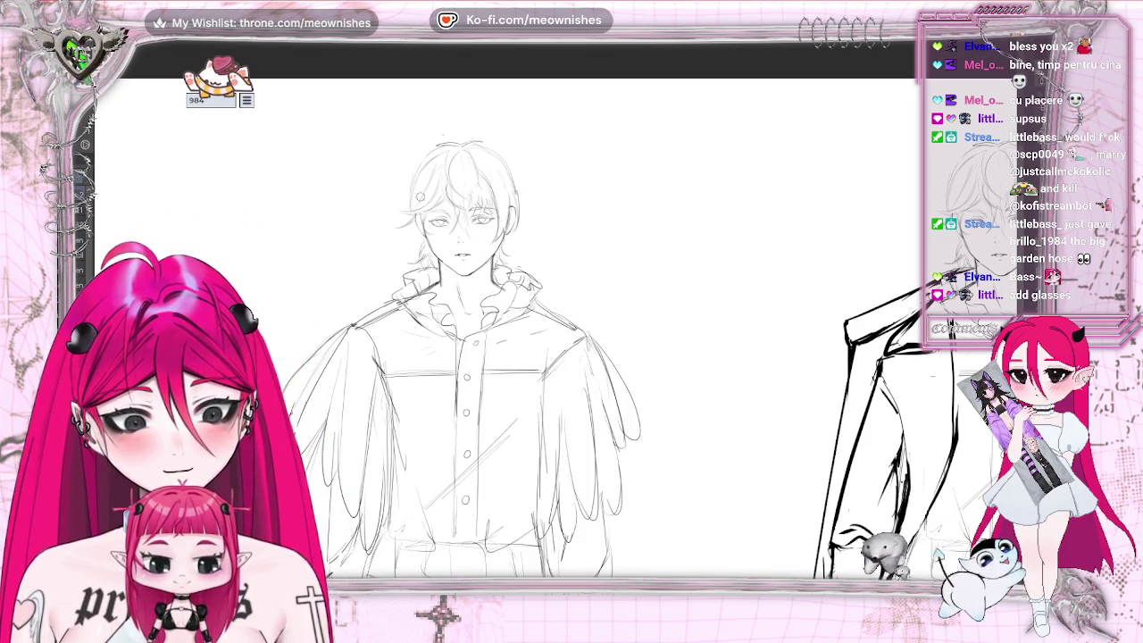
{"action": "left_click_drag", "start_coordinate": [419, 198], "coordinate": [382, 200]}
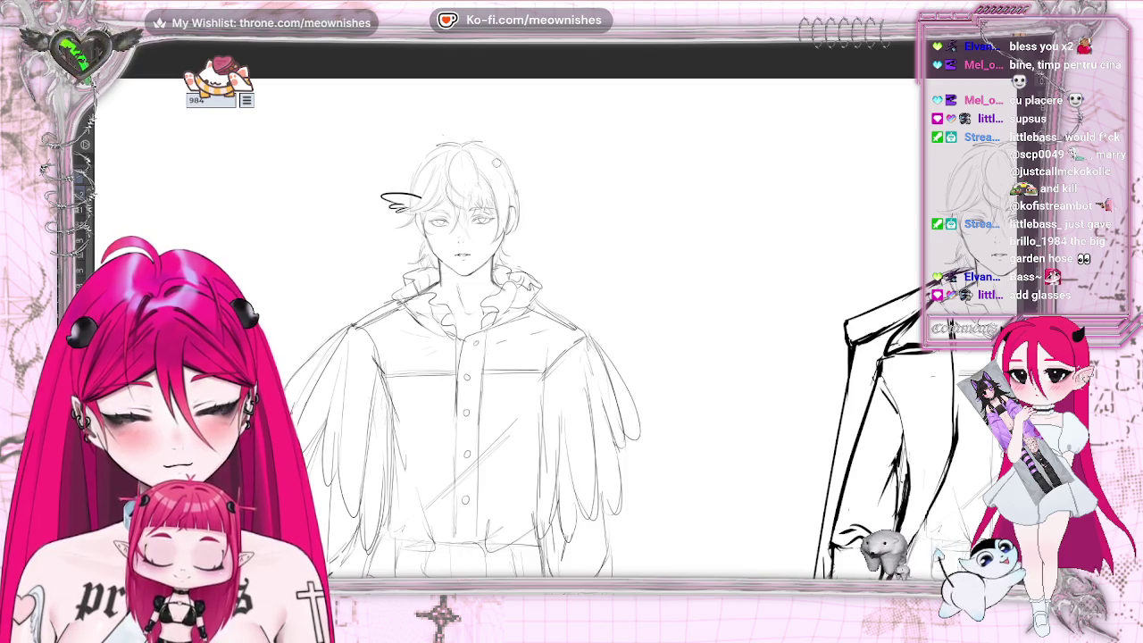
- Draw a small wing ornament on each side of the first figure's head
{"action": "key", "text": "ctrl+minus"}
{"action": "key", "text": "ctrl+minus"}
{"action": "key", "text": "ctrl+plus"}
{"action": "key", "text": "ctrl+plus"}
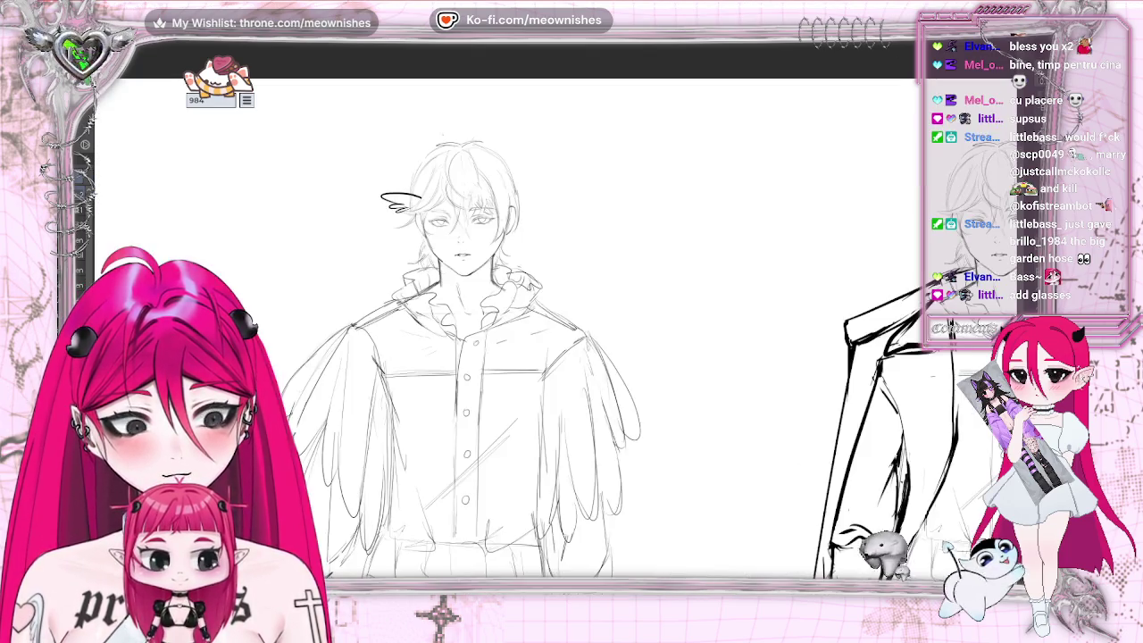
{"action": "key", "text": "ctrl+z"}
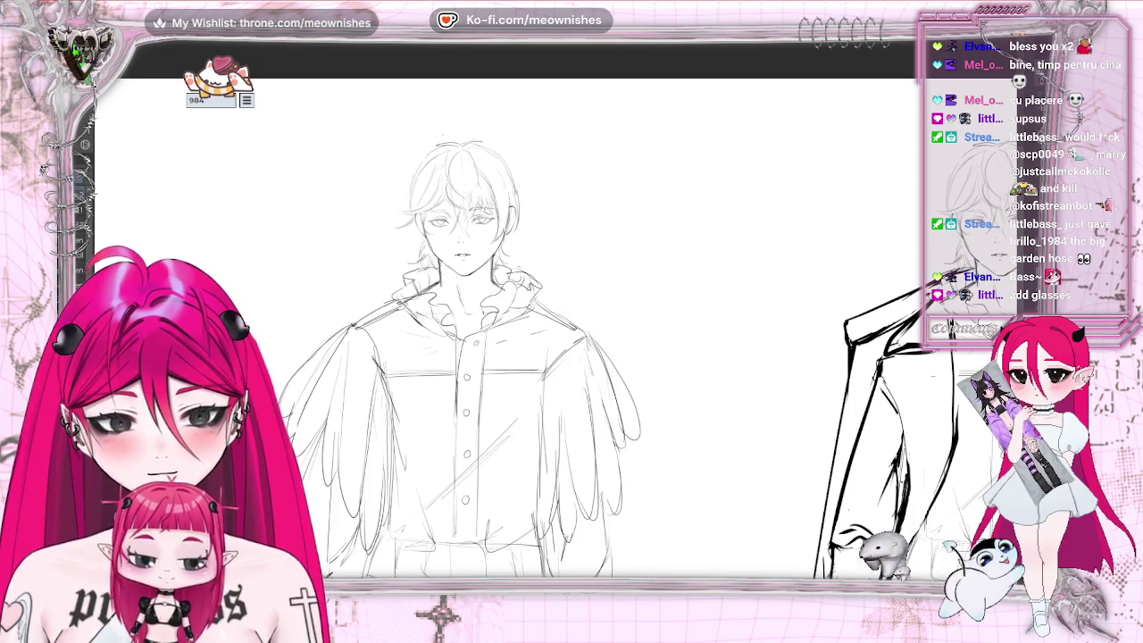
{"action": "left_click_drag", "start_coordinate": [375, 236], "coordinate": [401, 226]}
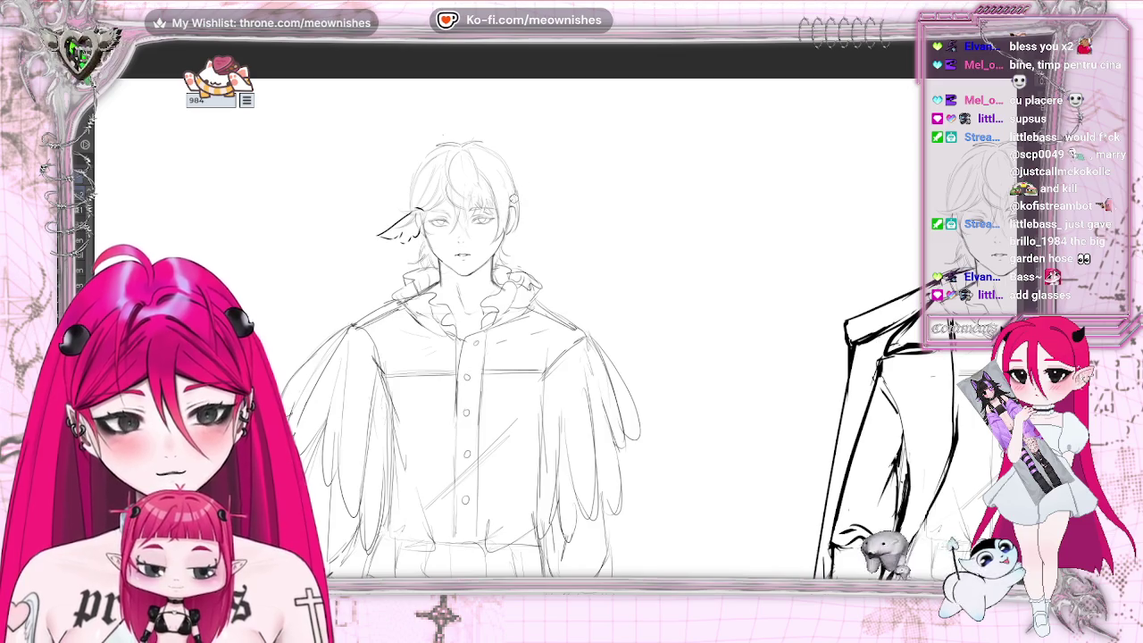
{"action": "left_click_drag", "start_coordinate": [516, 203], "coordinate": [548, 225]}
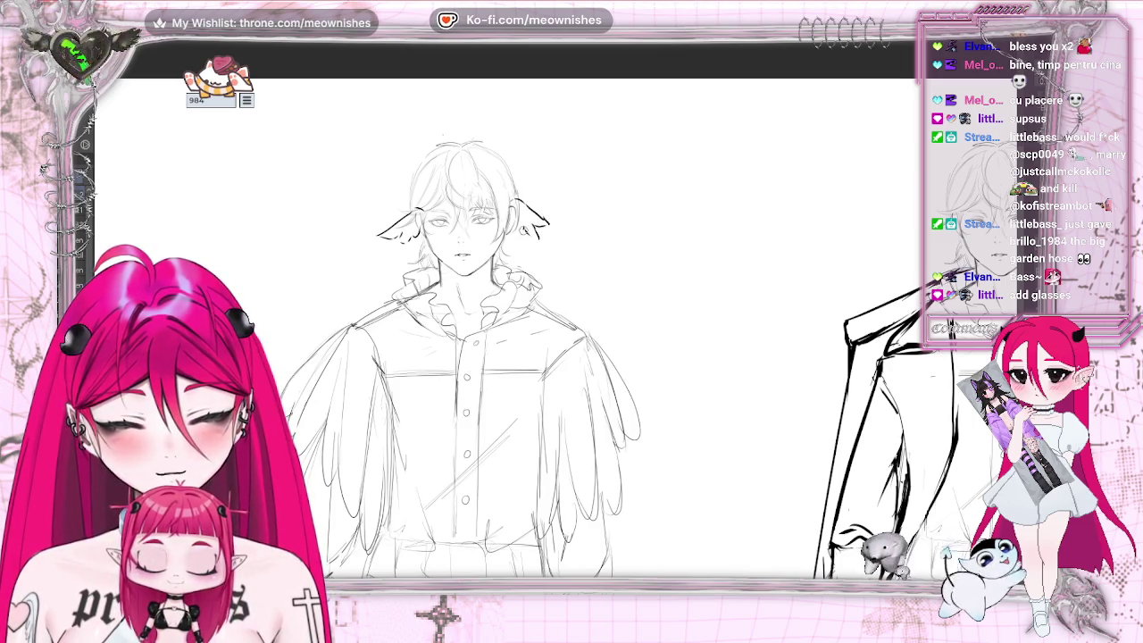
{"action": "scroll", "coordinate": [589, 384], "scroll_direction": "down", "scroll_amount": 5}
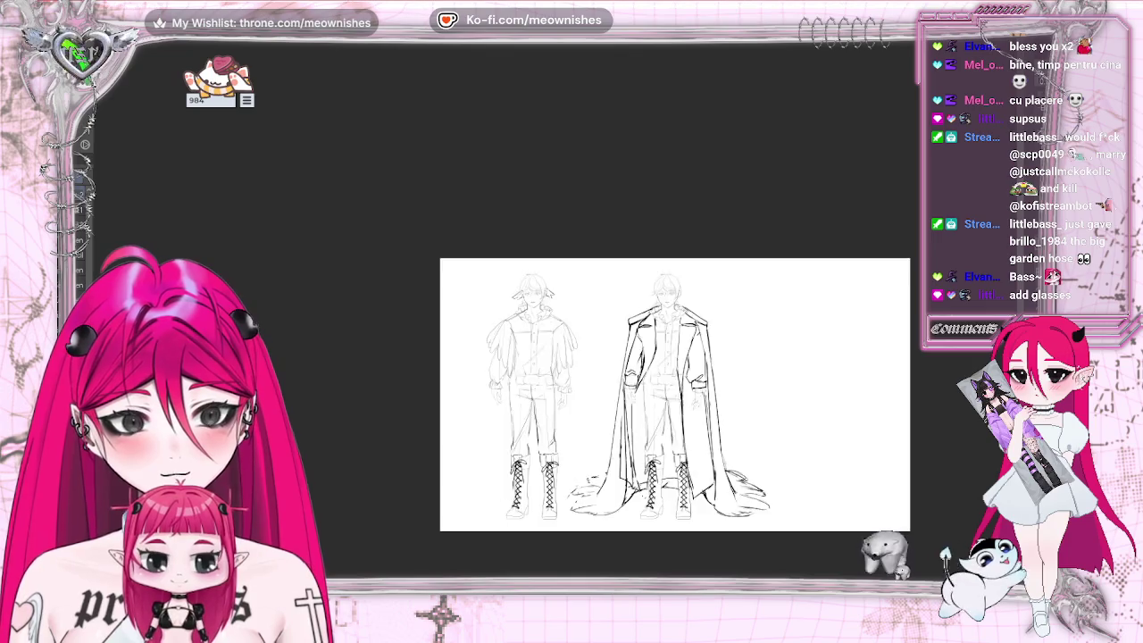
{"action": "scroll", "coordinate": [589, 384], "scroll_direction": "down", "scroll_amount": 2}
{"action": "scroll", "coordinate": [589, 384], "scroll_direction": "up", "scroll_amount": 4}
{"action": "scroll", "coordinate": [590, 384], "scroll_direction": "up", "scroll_amount": 3}
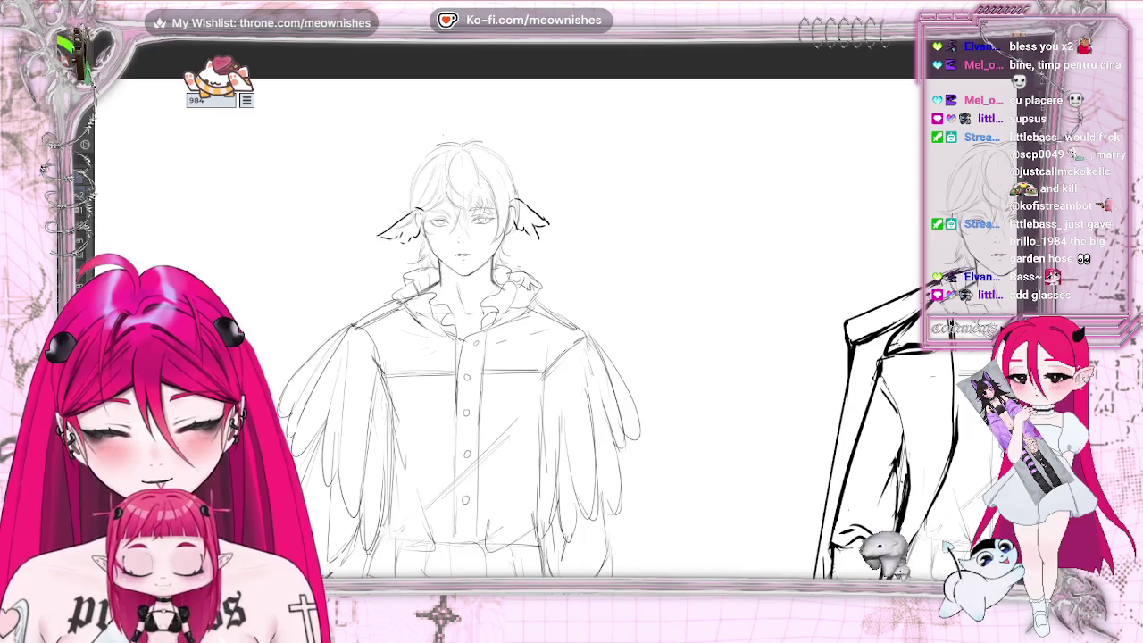
- Undo the head wings, try long hair strands beside the face, then undo them too
{"action": "key", "text": "ctrl+z"}
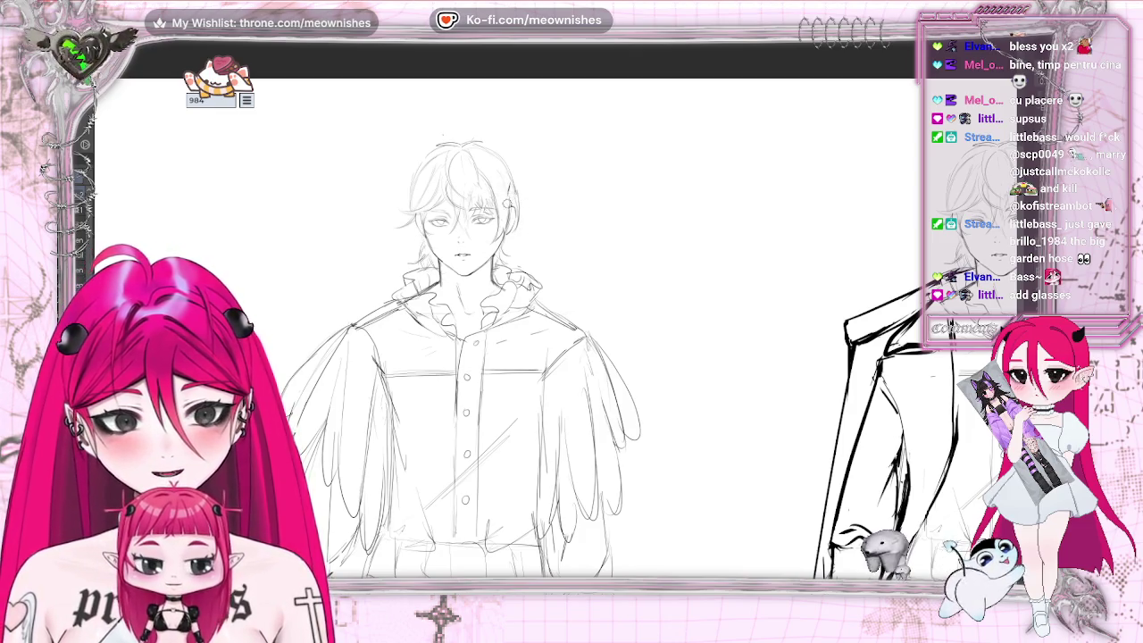
{"action": "mouse_move", "coordinate": [507, 189]}
{"action": "left_mouse_down"}
{"action": "mouse_move", "coordinate": [497, 237]}
{"action": "mouse_move", "coordinate": [523, 271]}
{"action": "left_mouse_up"}
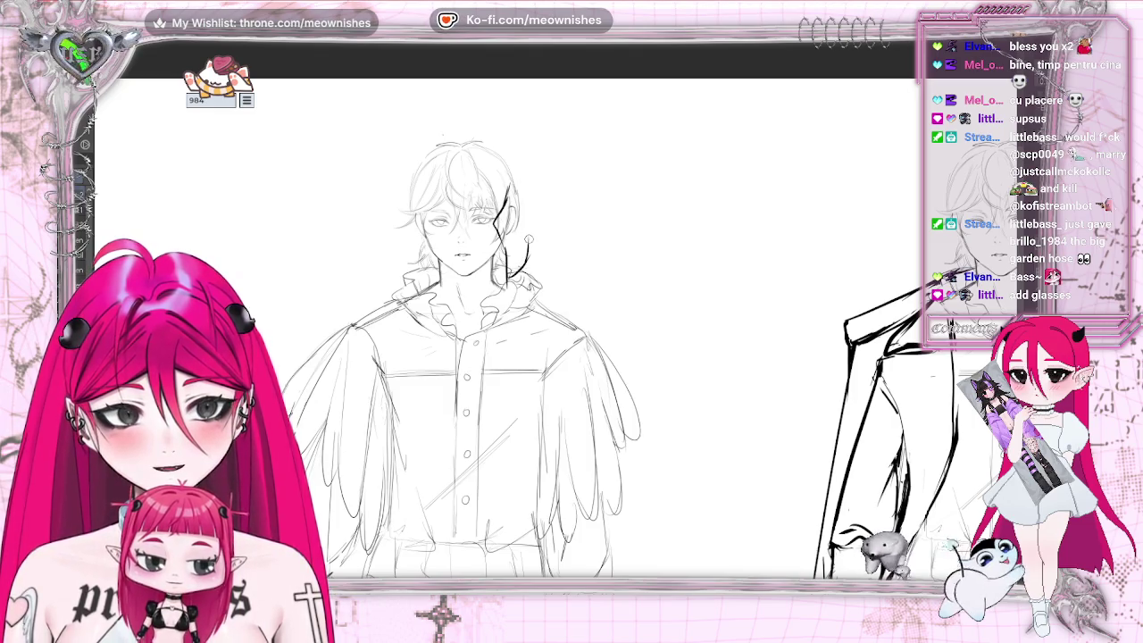
{"action": "left_click_drag", "start_coordinate": [404, 179], "coordinate": [393, 263]}
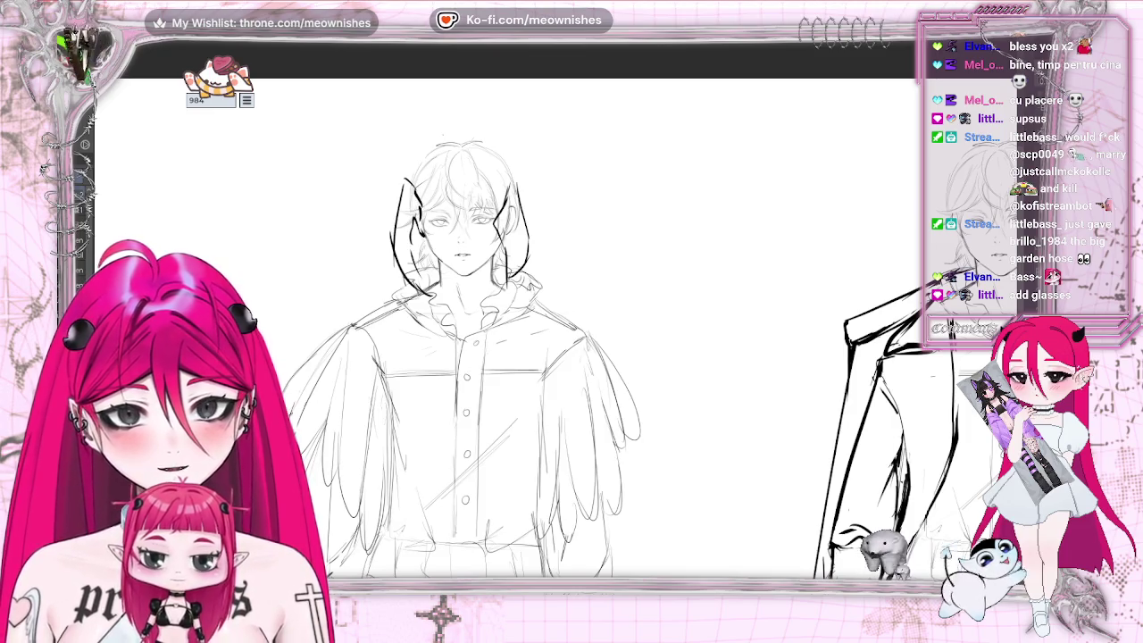
{"action": "key", "text": "ctrl+minus"}
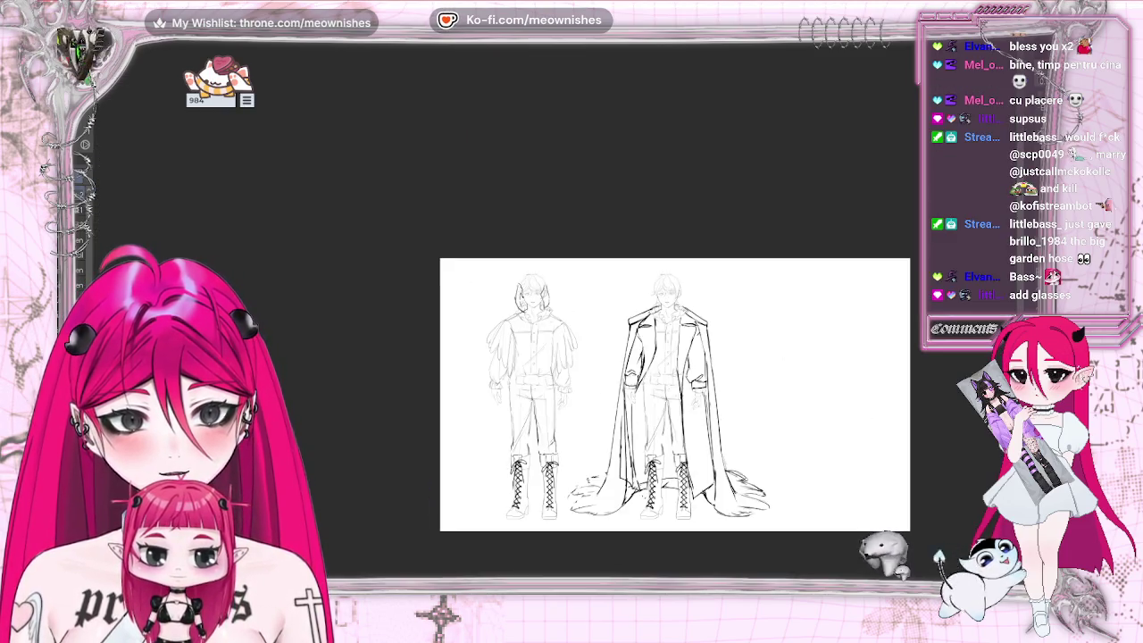
{"action": "key", "text": "ctrl+plus"}
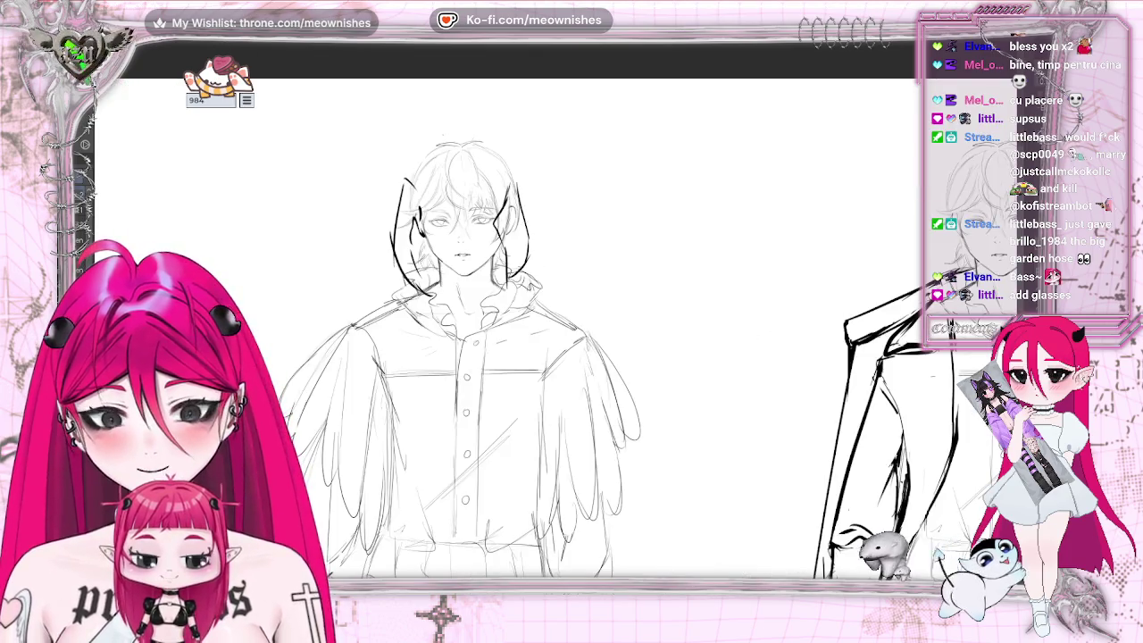
{"action": "key", "text": "ctrl+z"}
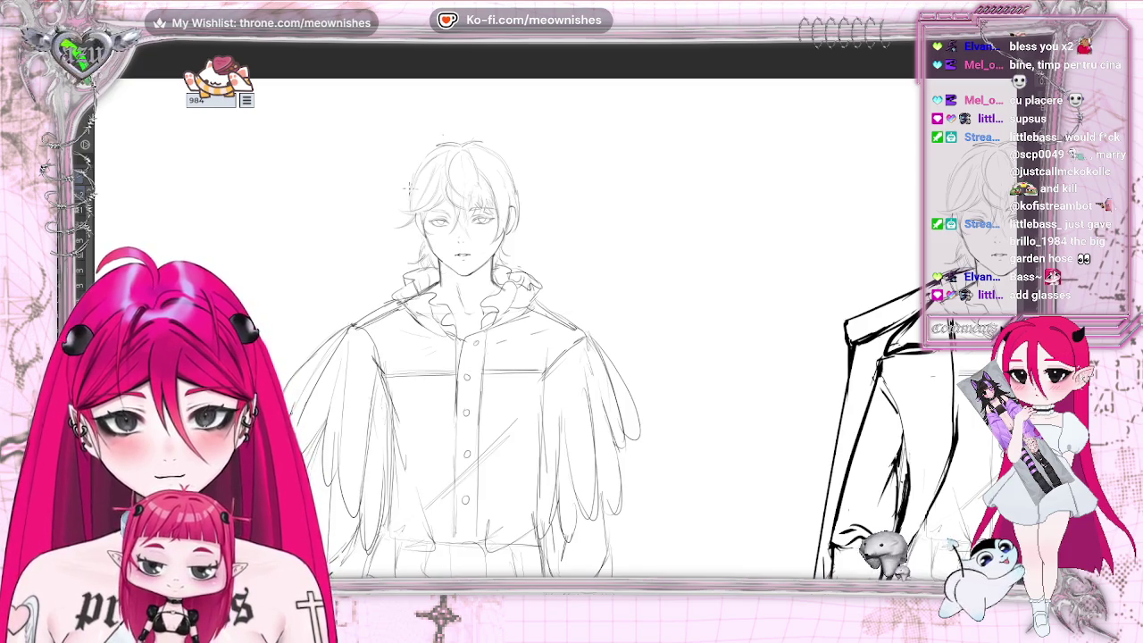
{"action": "left_click_drag", "start_coordinate": [376, 162], "coordinate": [373, 201]}
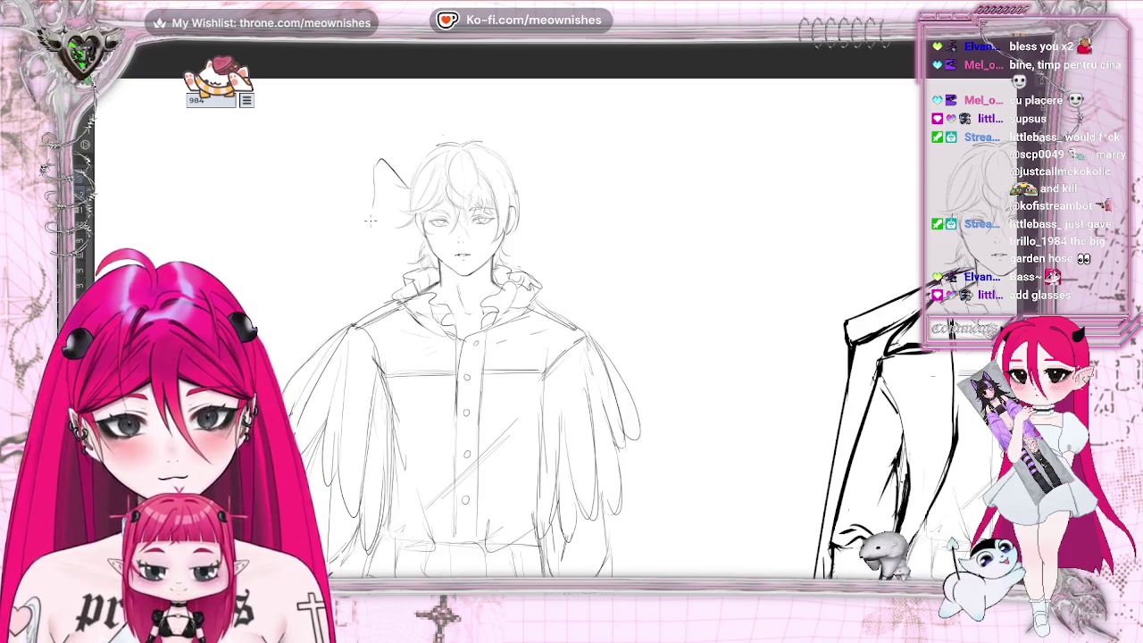
{"action": "key", "text": "ctrl+z"}
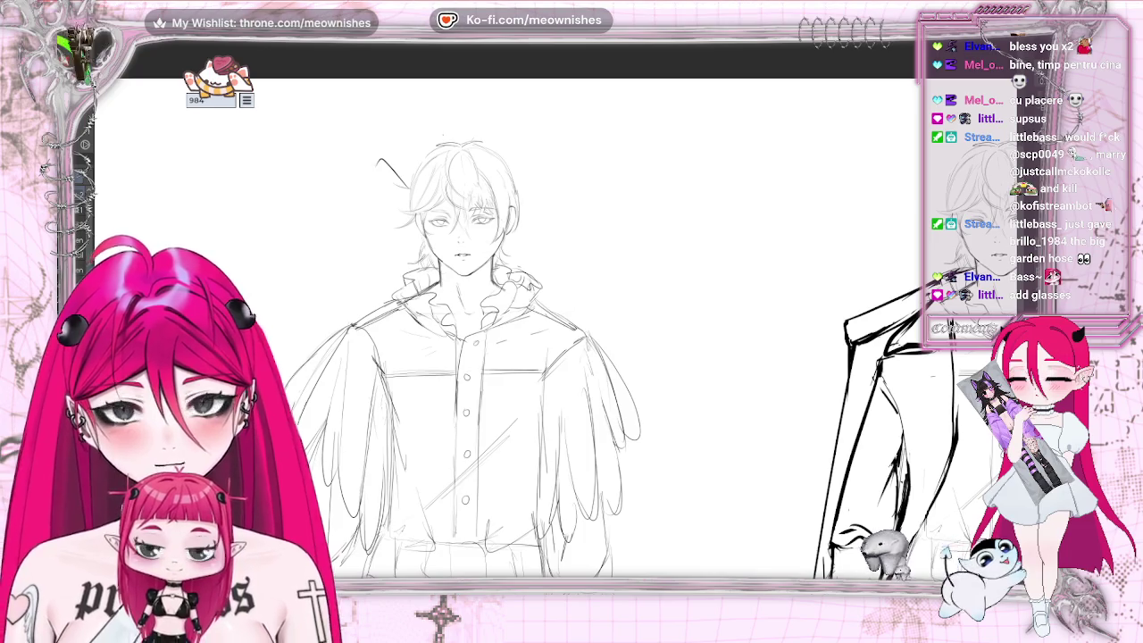
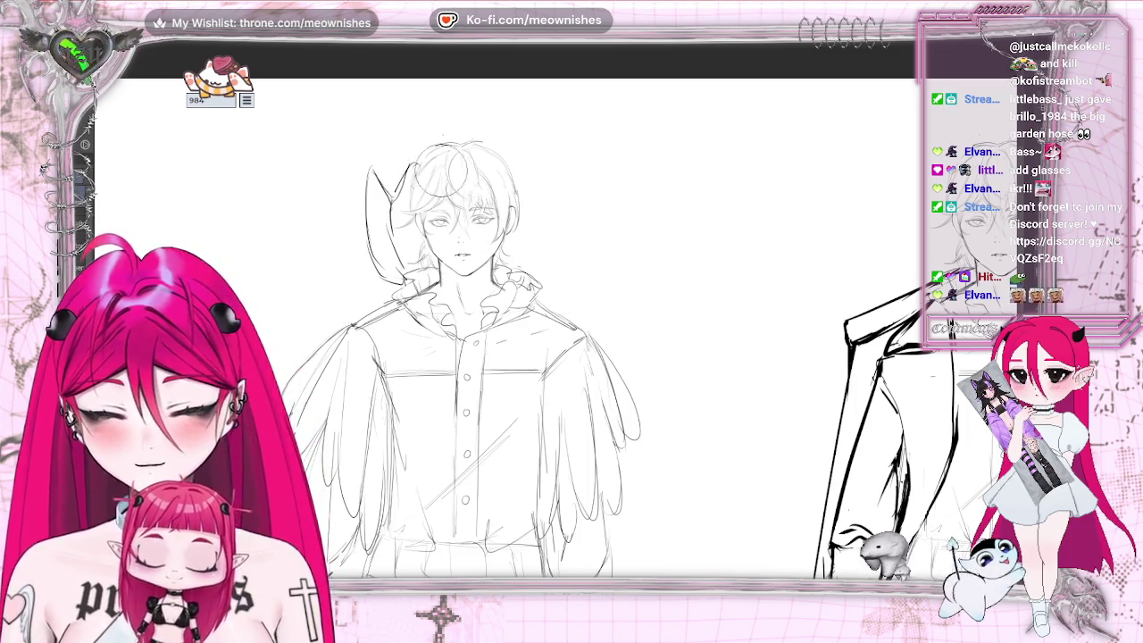
- Erase the rough wing strokes left of the young man's head, then check the full sheet
{"action": "left_click_drag", "start_coordinate": [406, 170], "coordinate": [375, 268]}
{"action": "left_click_drag", "start_coordinate": [375, 215], "coordinate": [393, 285]}
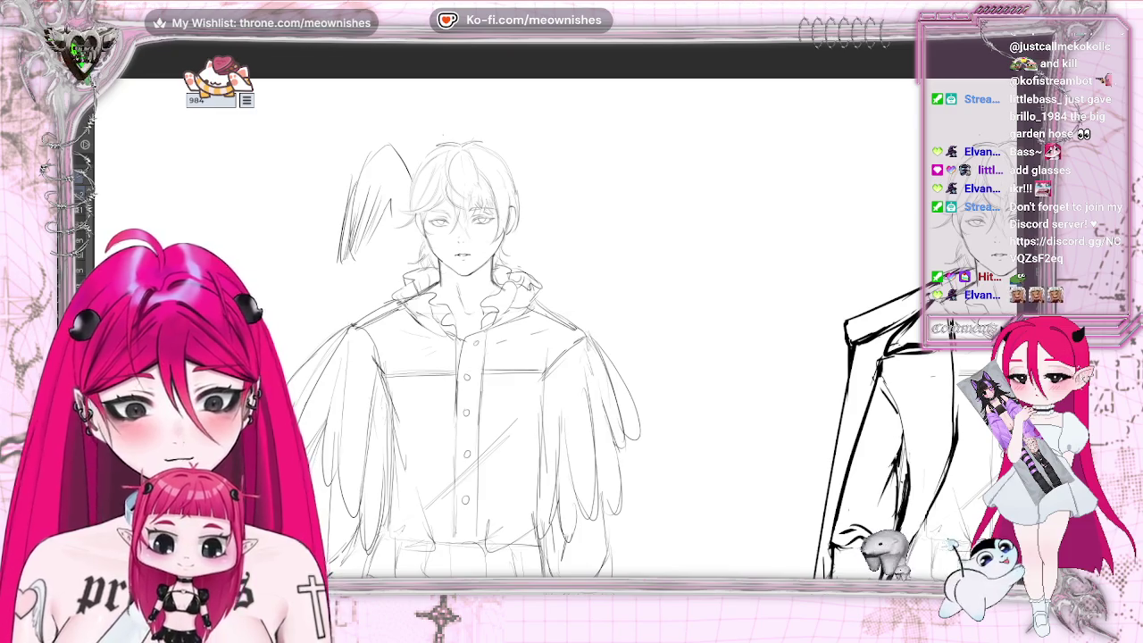
{"action": "key", "text": "ctrl+0"}
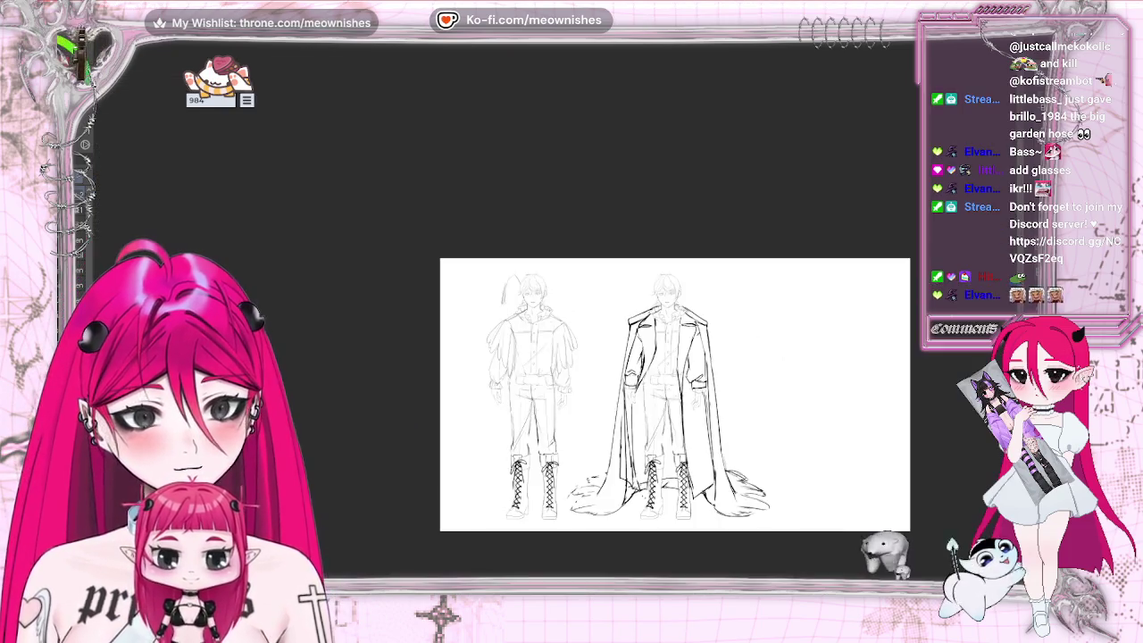
{"action": "key", "text": "ctrl+alt+0"}
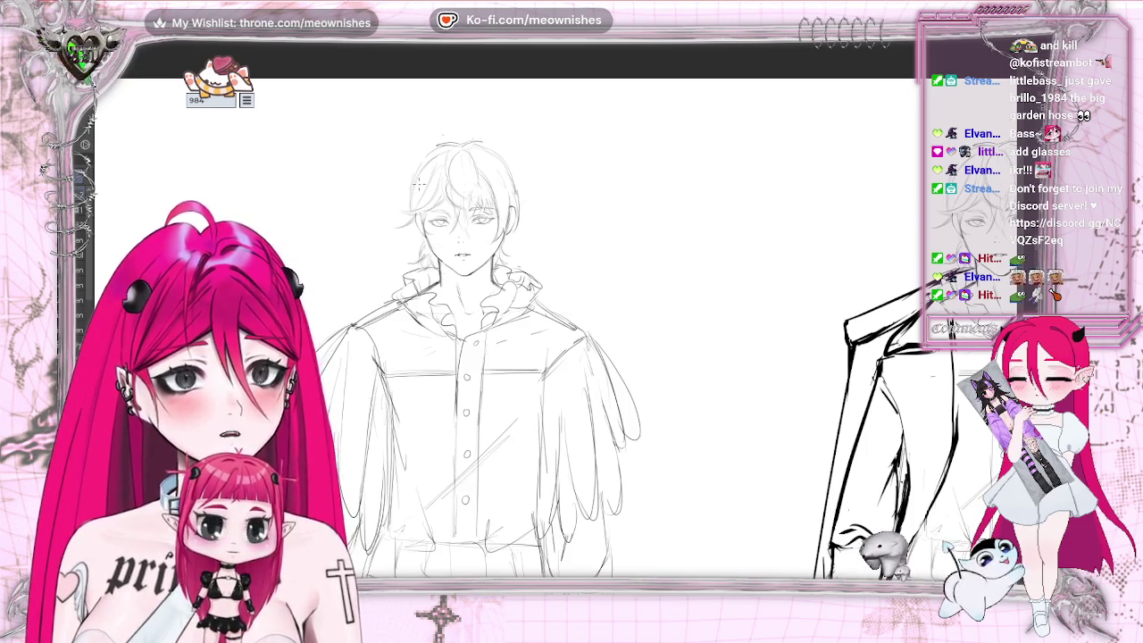
- Draw and redraw curving strokes up-left of the head into a feathered wing, then view the whole sheet
{"action": "left_click_drag", "start_coordinate": [413, 181], "coordinate": [363, 147]}
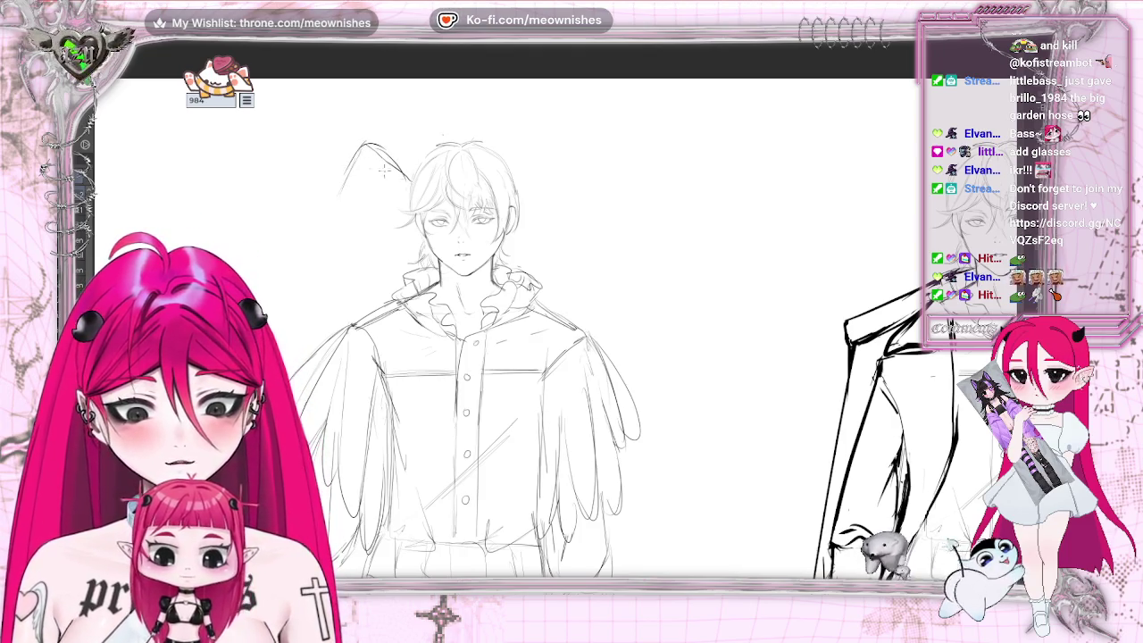
{"action": "left_click_drag", "start_coordinate": [323, 203], "coordinate": [305, 250]}
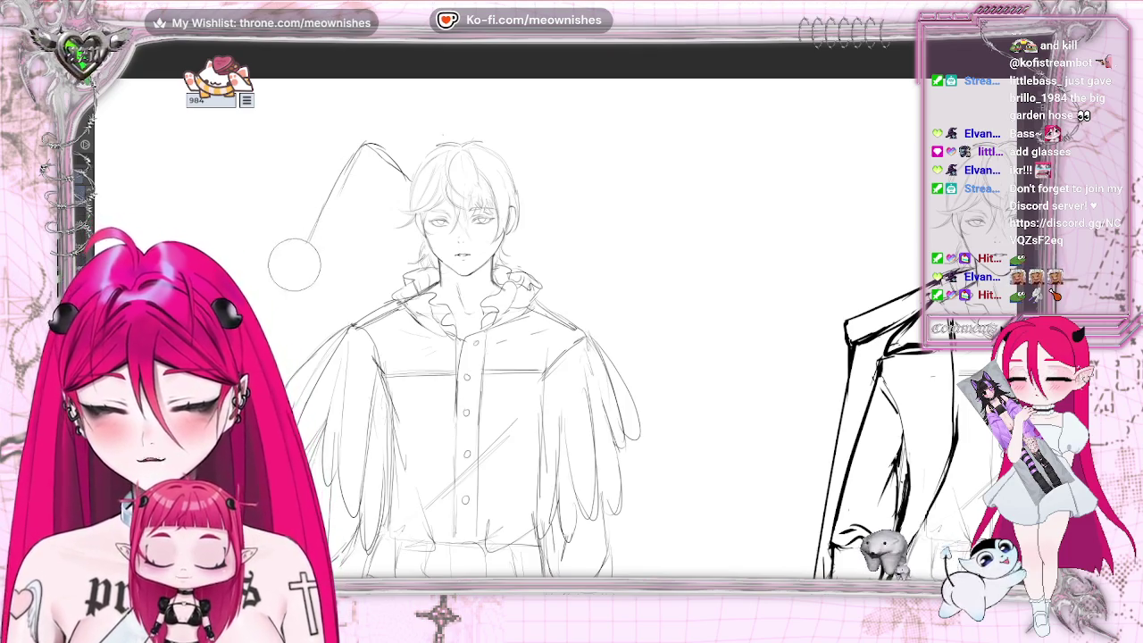
{"action": "left_click_drag", "start_coordinate": [348, 248], "coordinate": [397, 179]}
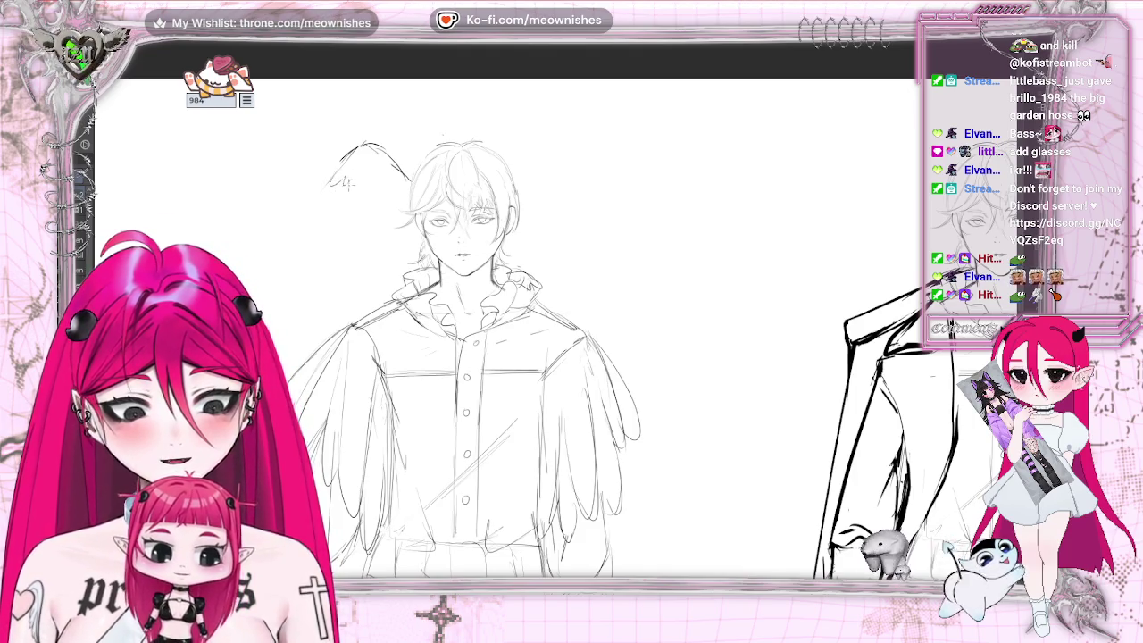
{"action": "left_click_drag", "start_coordinate": [342, 163], "coordinate": [278, 264]}
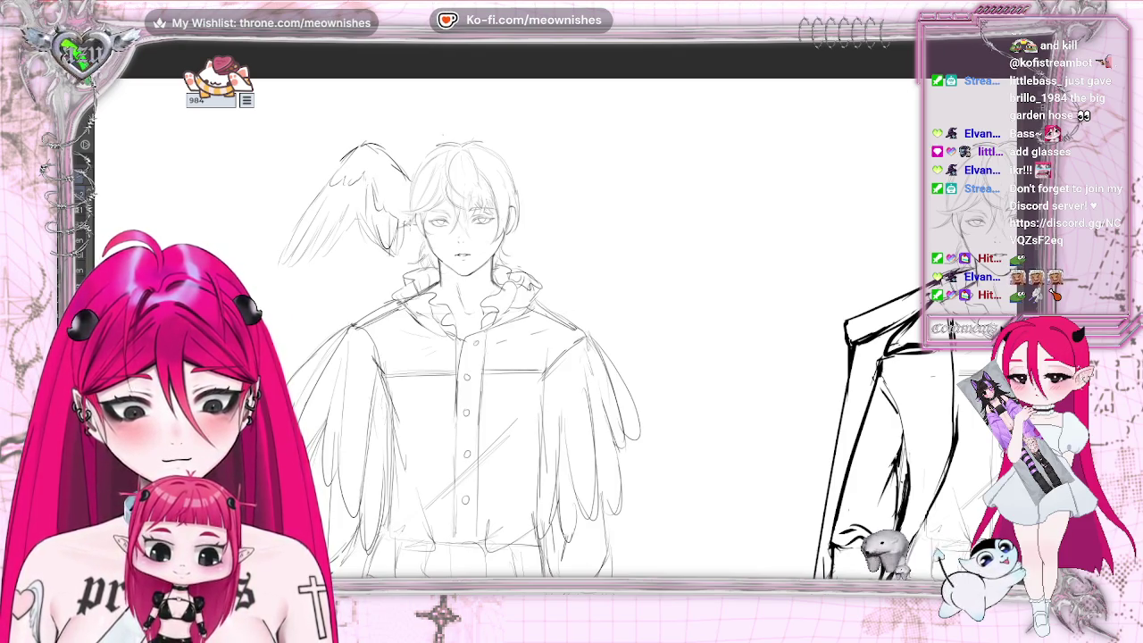
{"action": "key", "text": "ctrl+0"}
{"action": "scroll", "coordinate": [562, 326], "scroll_direction": "up", "scroll_amount": 5}
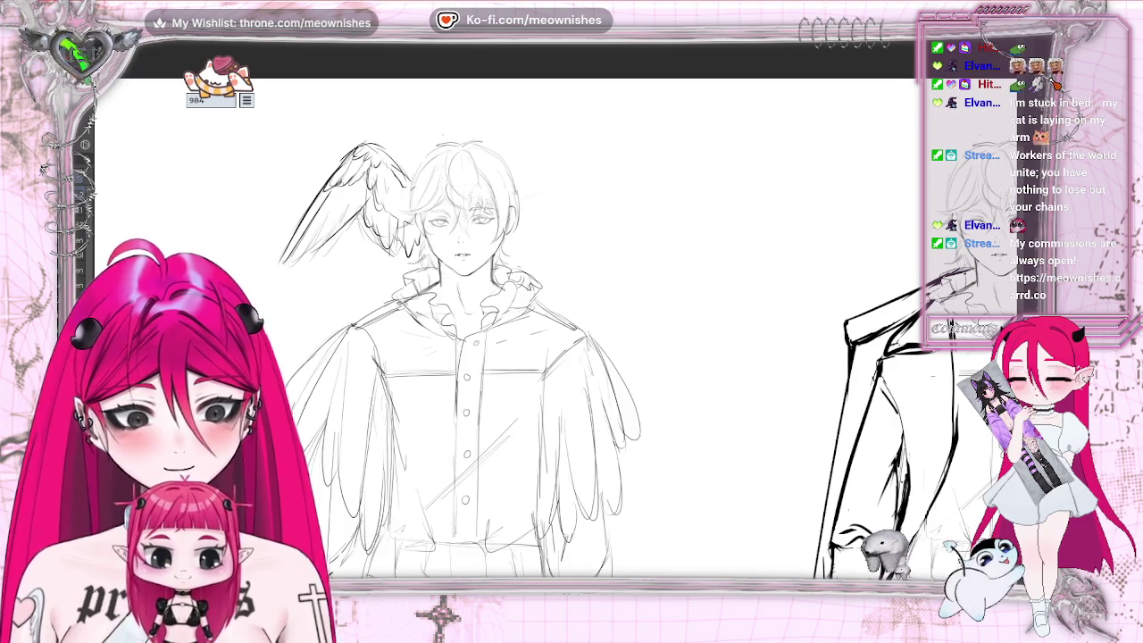
{"action": "key", "text": "ctrl+0"}
- Drag the wing sketch down beside the left figure's hand
{"action": "scroll", "coordinate": [551, 322], "scroll_direction": "up", "scroll_amount": 2}
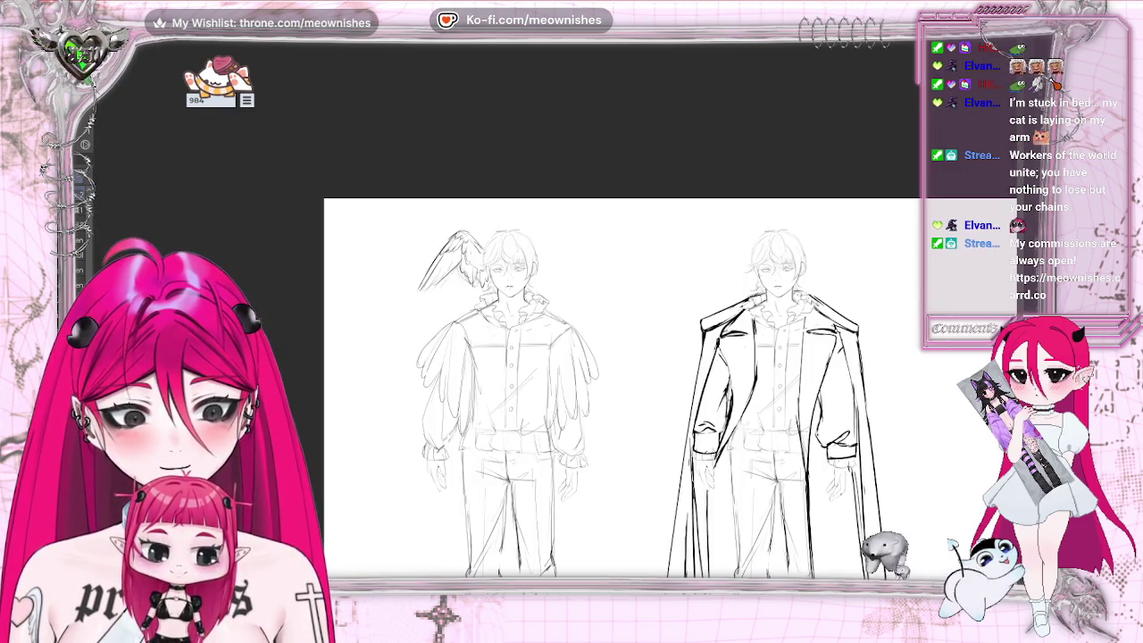
{"action": "scroll", "coordinate": [403, 269], "scroll_direction": "down", "scroll_amount": 3}
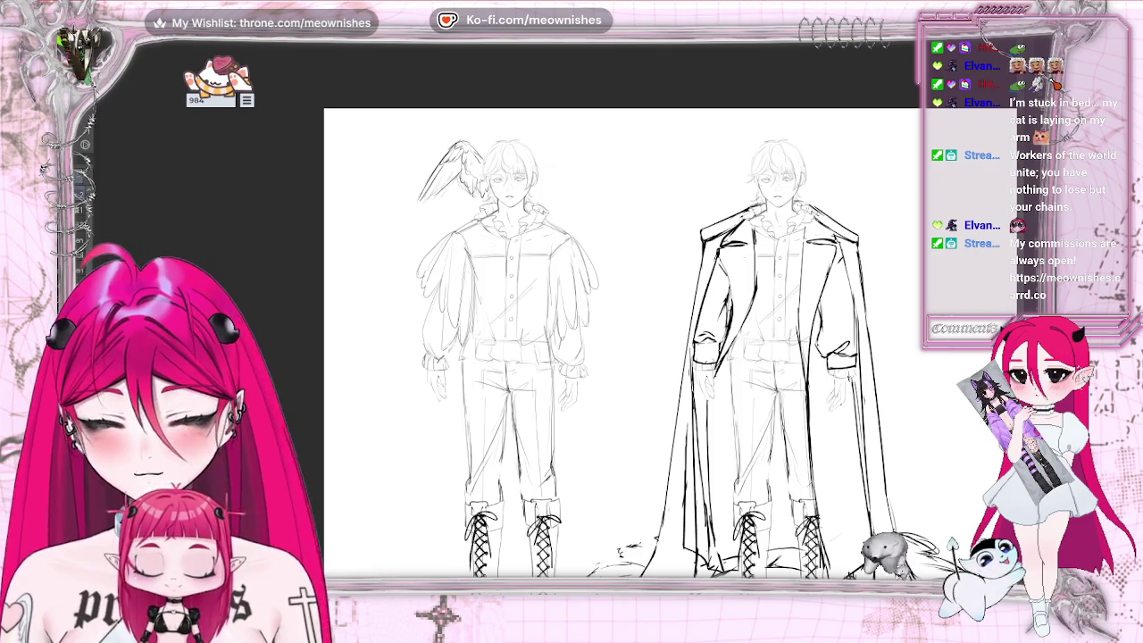
{"action": "mouse_move", "coordinate": [495, 223]}
{"action": "left_mouse_down"}
{"action": "mouse_move", "coordinate": [455, 411]}
{"action": "mouse_move", "coordinate": [479, 398]}
{"action": "left_mouse_up"}
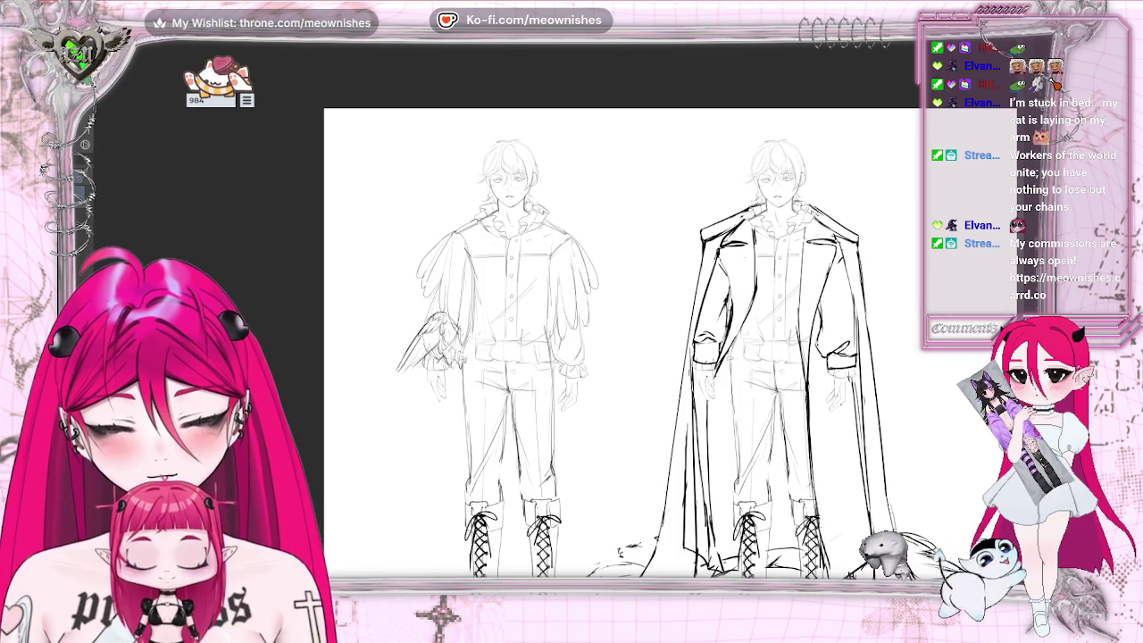
- Try scaling, raising and tilting the wing, then cancel that transform
{"action": "key", "text": "ctrl+t"}
{"action": "left_click_drag", "start_coordinate": [398, 379], "coordinate": [342, 391]}
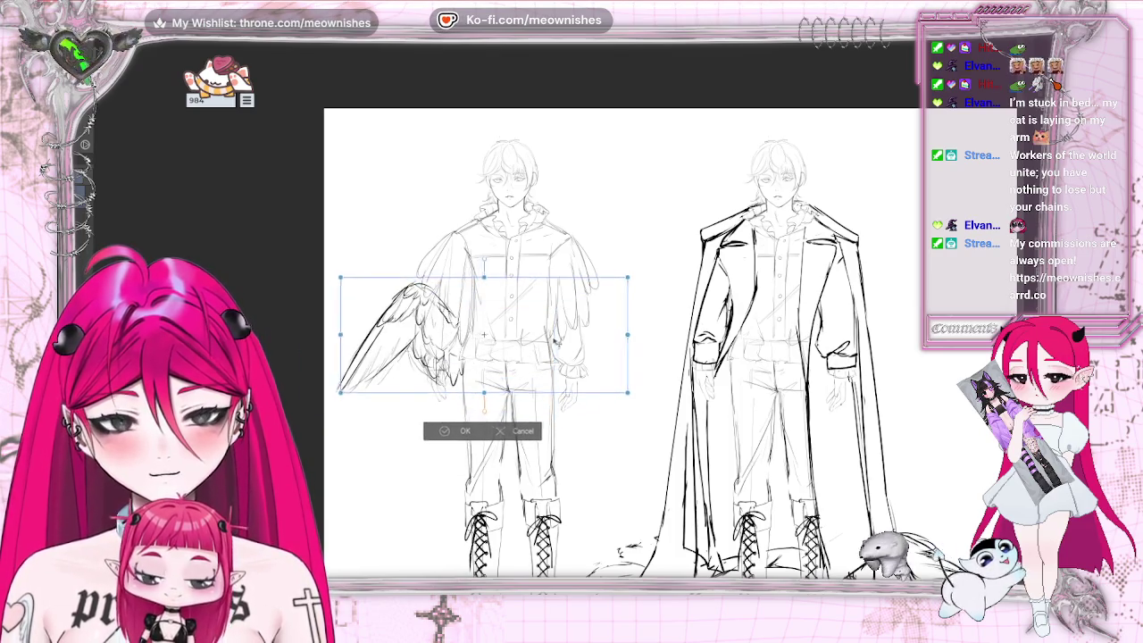
{"action": "left_click_drag", "start_coordinate": [554, 341], "coordinate": [568, 262]}
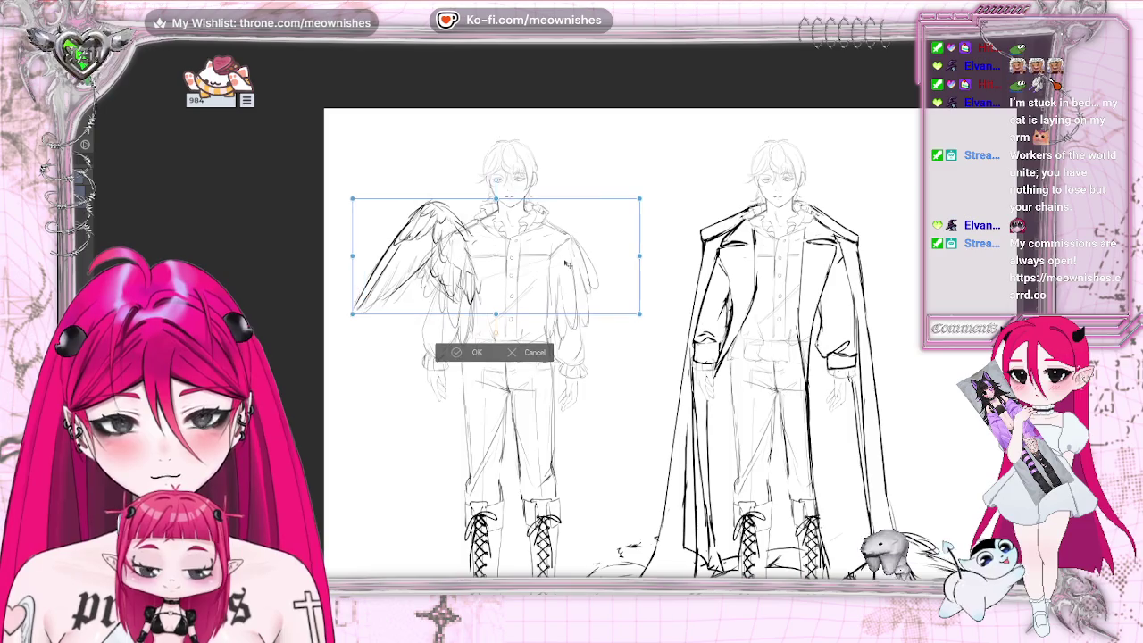
{"action": "mouse_move", "coordinate": [568, 262]}
{"action": "left_mouse_down"}
{"action": "mouse_move", "coordinate": [490, 271]}
{"action": "mouse_move", "coordinate": [789, 274]}
{"action": "mouse_move", "coordinate": [540, 343]}
{"action": "left_mouse_up"}
{"action": "mouse_move", "coordinate": [500, 433]}
{"action": "left_mouse_down"}
{"action": "mouse_move", "coordinate": [526, 429]}
{"action": "mouse_move", "coordinate": [577, 240]}
{"action": "mouse_move", "coordinate": [551, 185]}
{"action": "mouse_move", "coordinate": [571, 224]}
{"action": "mouse_move", "coordinate": [586, 357]}
{"action": "left_mouse_up"}
{"action": "left_click", "coordinate": [504, 440]}
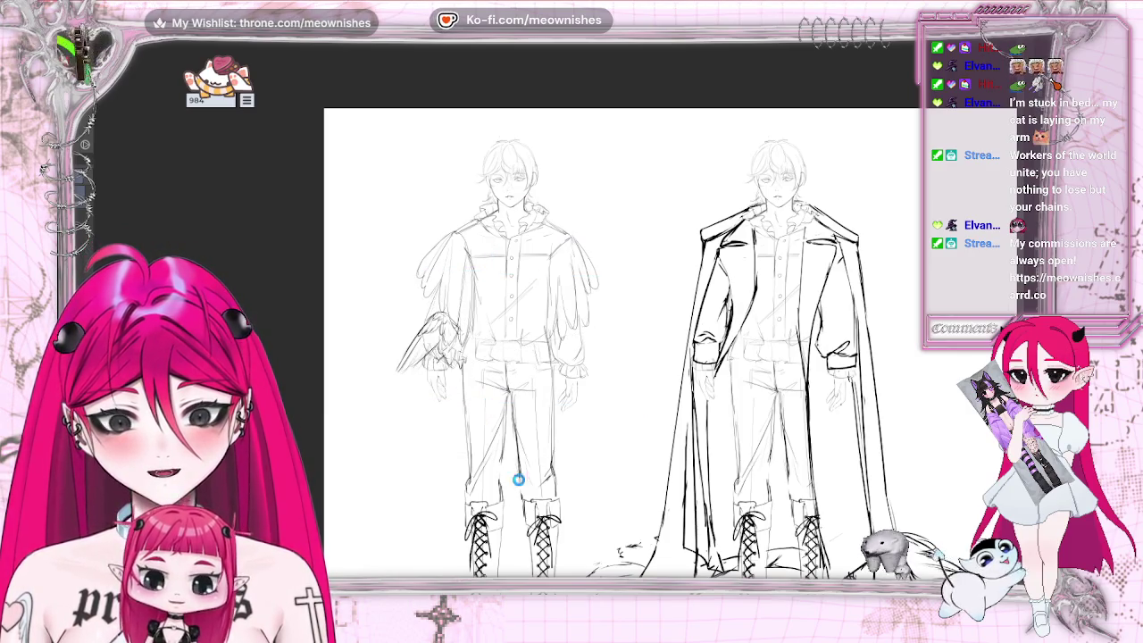
- Stretch the hand-side wing wider and apply the new size, checking it zoomed out
{"action": "left_click_drag", "start_coordinate": [479, 380], "coordinate": [502, 202]}
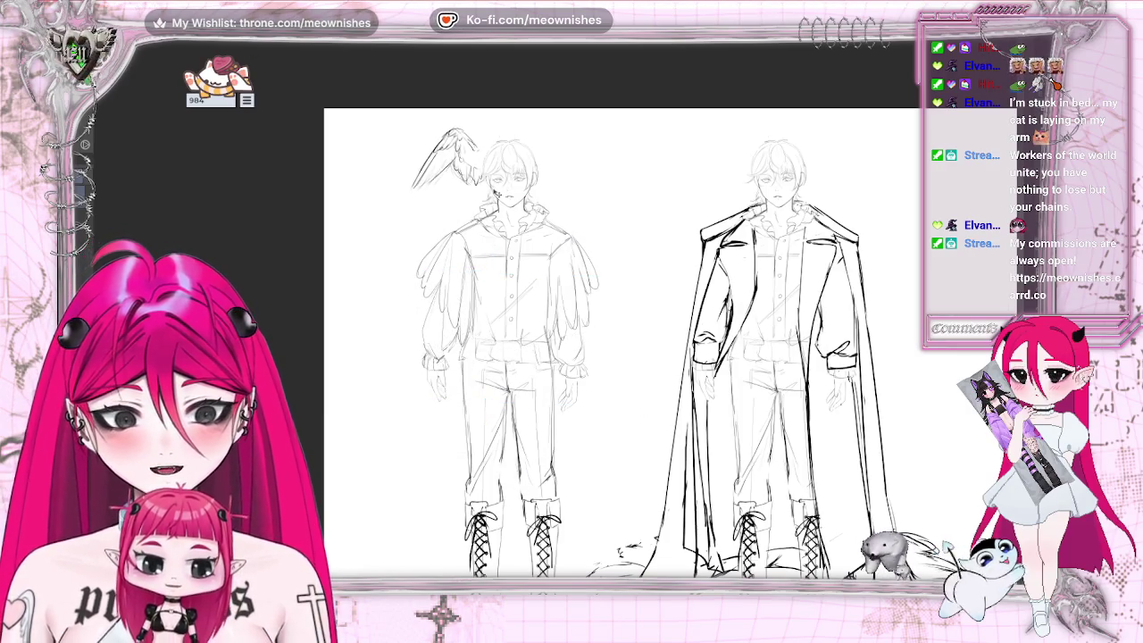
{"action": "mouse_move", "coordinate": [502, 203]}
{"action": "left_mouse_down"}
{"action": "mouse_move", "coordinate": [483, 395]}
{"action": "mouse_move", "coordinate": [507, 379]}
{"action": "left_mouse_up"}
{"action": "key", "text": "ctrl+t"}
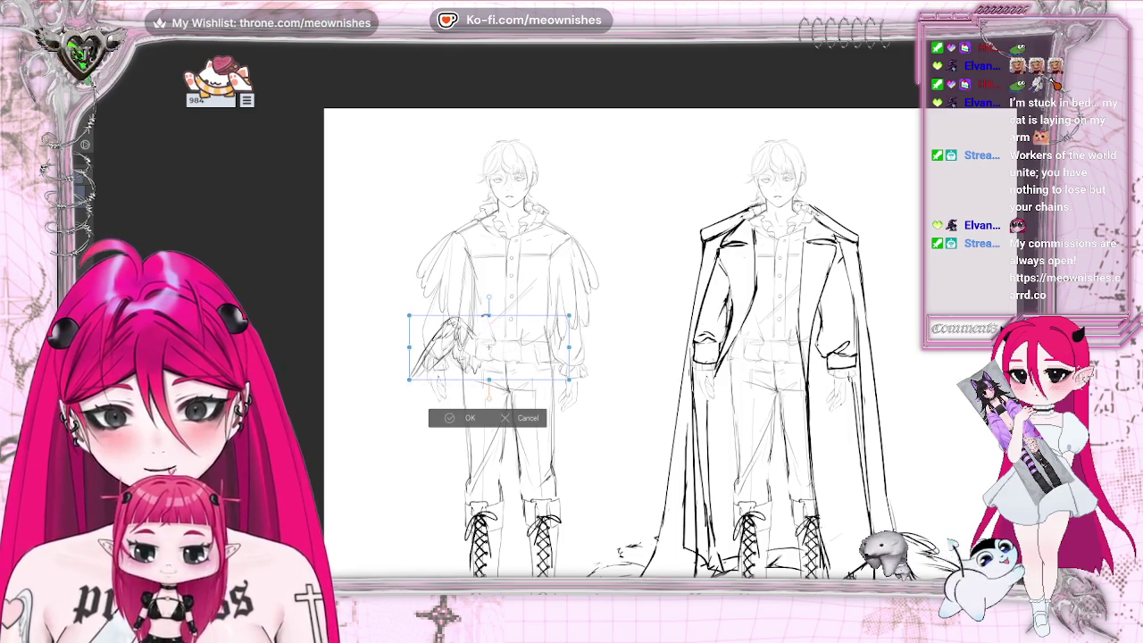
{"action": "left_click_drag", "start_coordinate": [410, 380], "coordinate": [299, 421]}
{"action": "left_click_drag", "start_coordinate": [491, 371], "coordinate": [542, 365]}
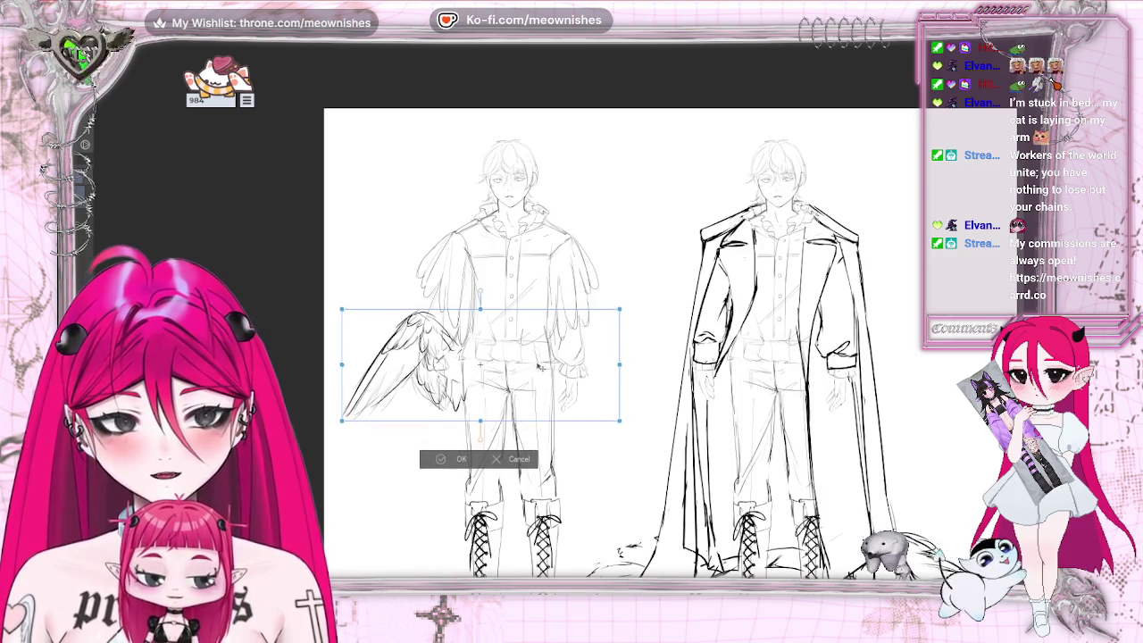
{"action": "left_click_drag", "start_coordinate": [387, 428], "coordinate": [473, 391]}
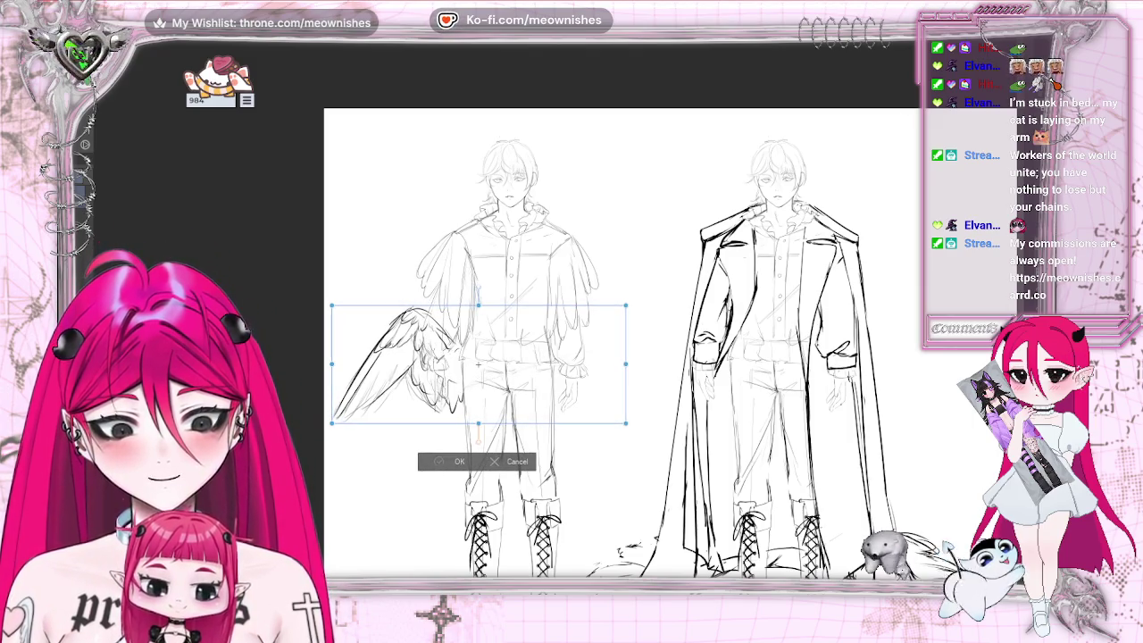
{"action": "key", "text": "Return"}
{"action": "key", "text": "ctrl+minus"}
{"action": "key", "text": "ctrl+minus"}
{"action": "key", "text": "ctrl+minus"}
{"action": "key", "text": "ctrl+plus"}
{"action": "key", "text": "ctrl+plus"}
{"action": "key", "text": "ctrl+plus"}
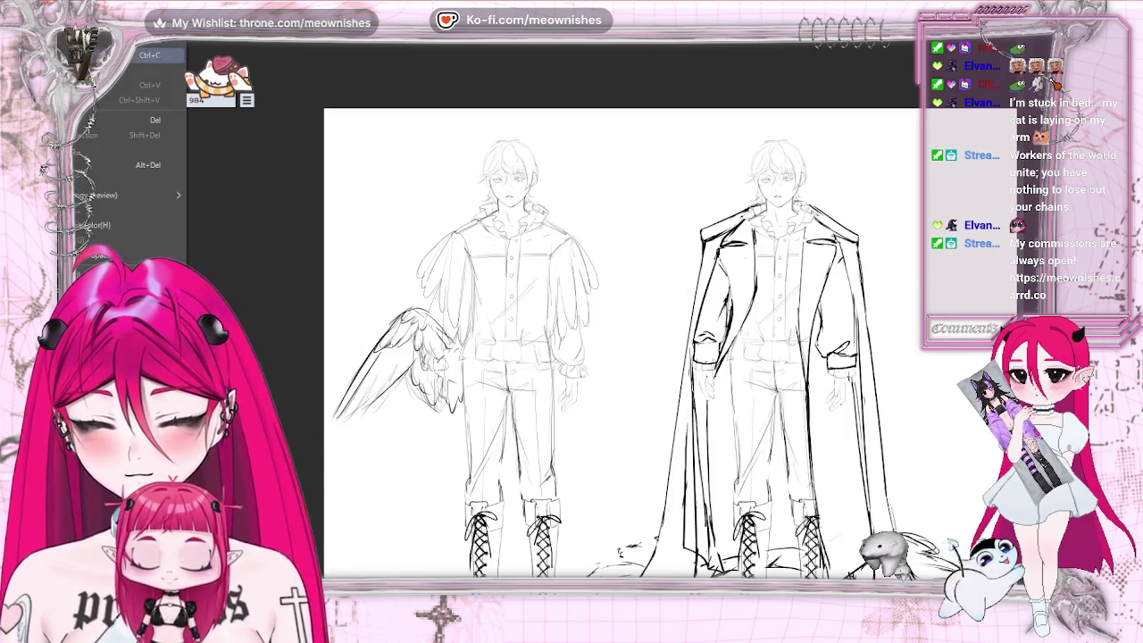
{"action": "key", "text": "ctrl+t"}
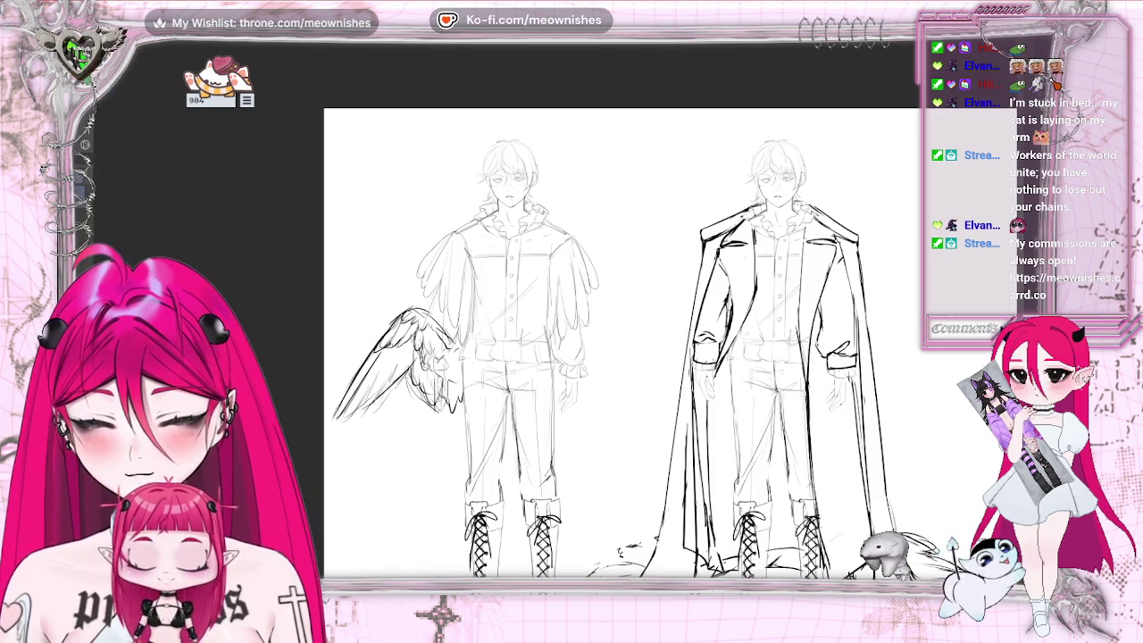
- Flip the copied wing horizontally onto the figure's other hand and apply it
{"action": "left_click_drag", "start_coordinate": [479, 364], "coordinate": [535, 364]}
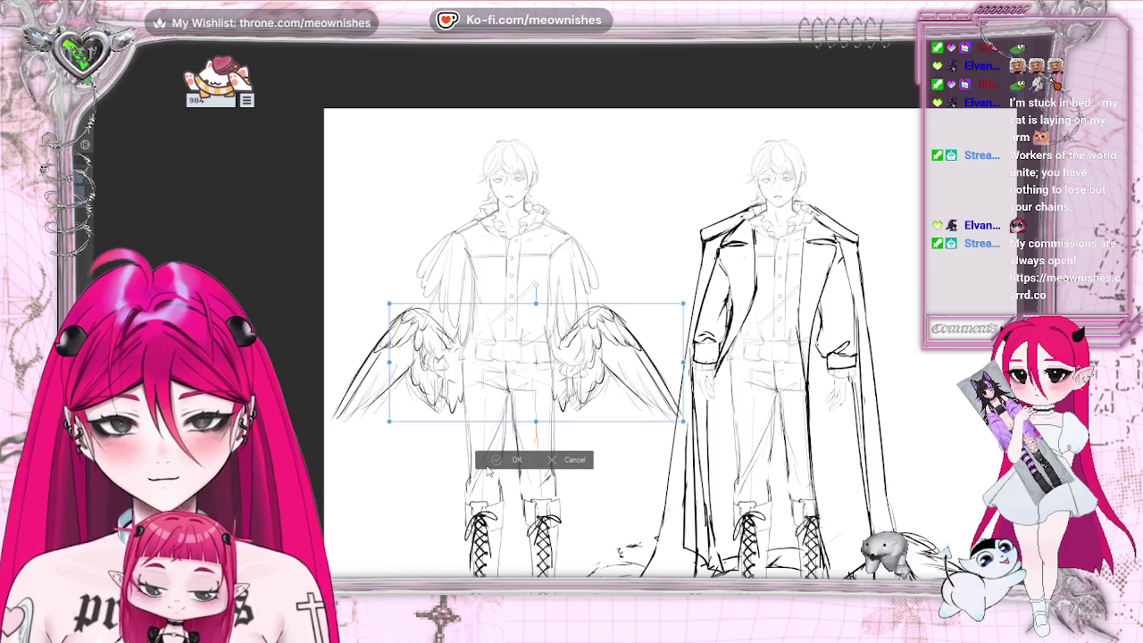
{"action": "key", "text": "Return"}
{"action": "key", "text": "ctrl+minus"}
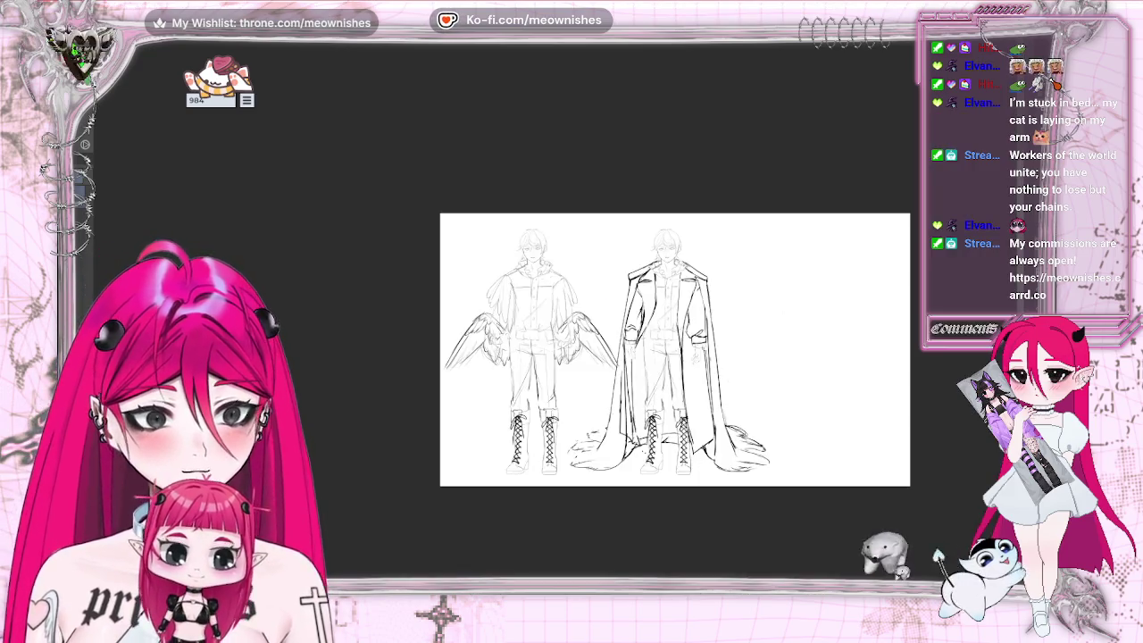
{"action": "key", "text": "ctrl+plus"}
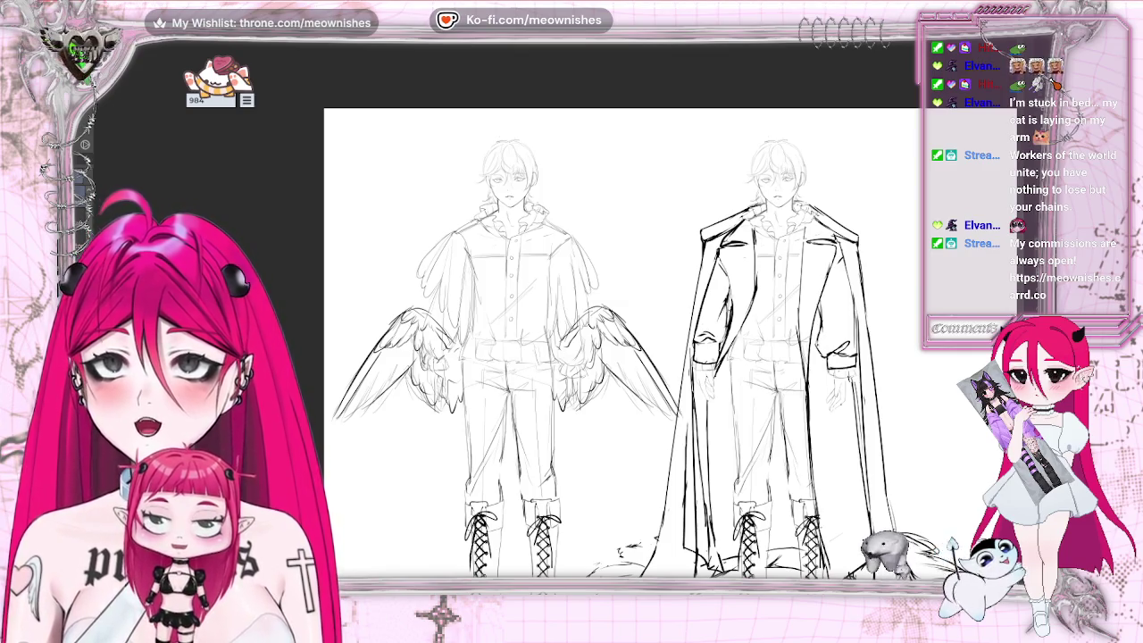
{"action": "key", "text": "ctrl+minus"}
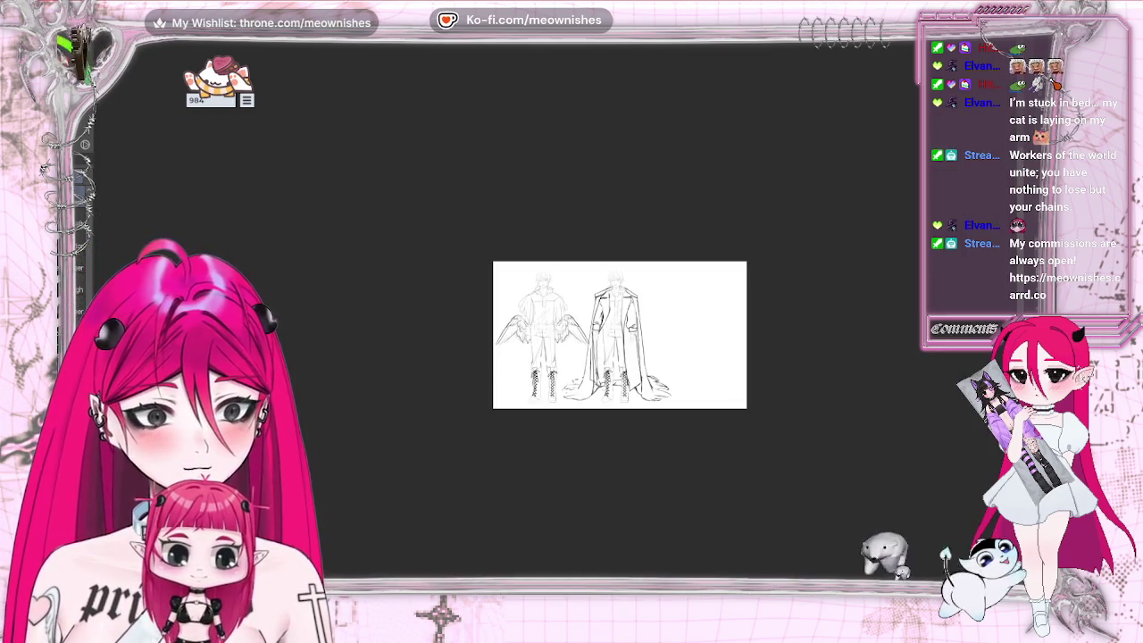
- Pan across the canvas to the winged left figure and undo both hand wings
{"action": "key", "text": "ctrl+plus"}
{"action": "key", "text": "ctrl+plus"}
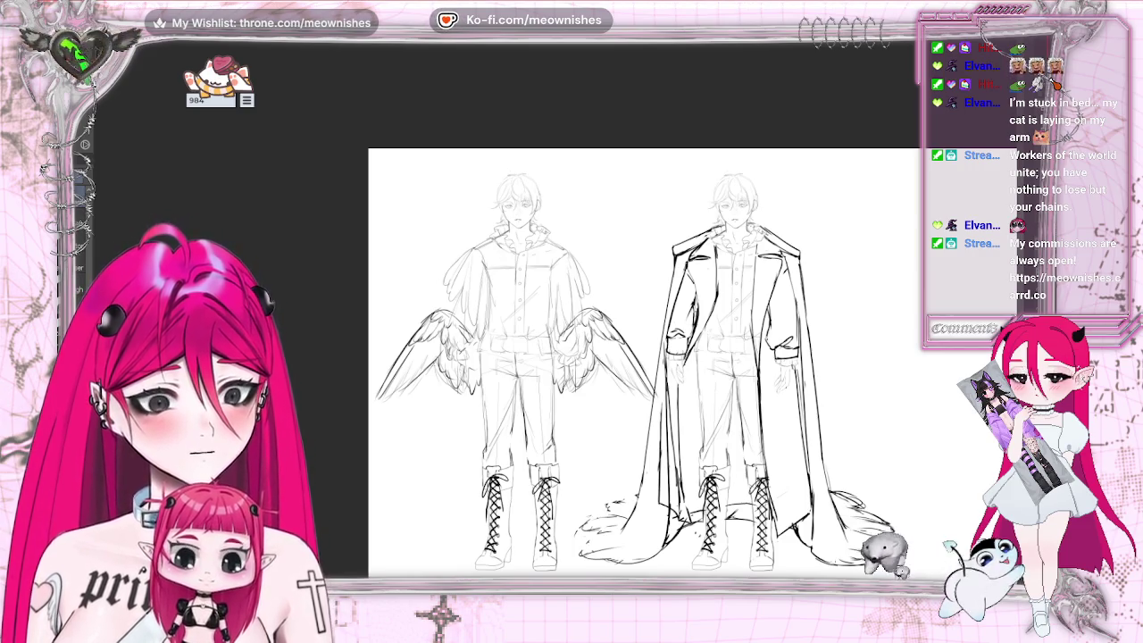
{"action": "left_click_drag", "start_coordinate": [990, 497], "coordinate": [757, 498]}
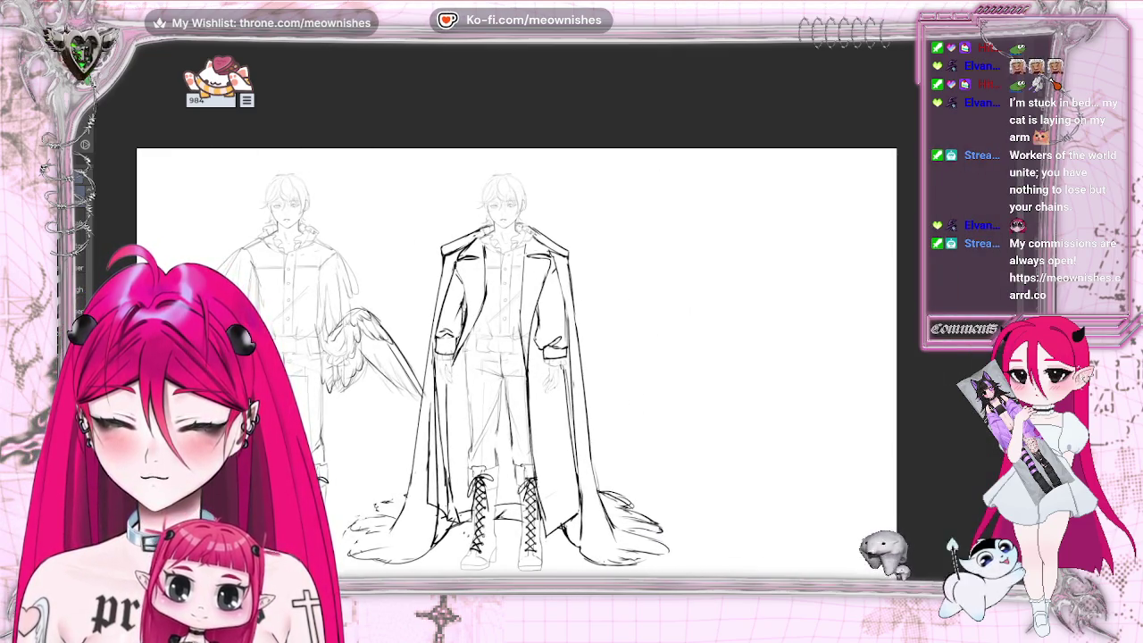
{"action": "left_click_drag", "start_coordinate": [535, 357], "coordinate": [713, 357]}
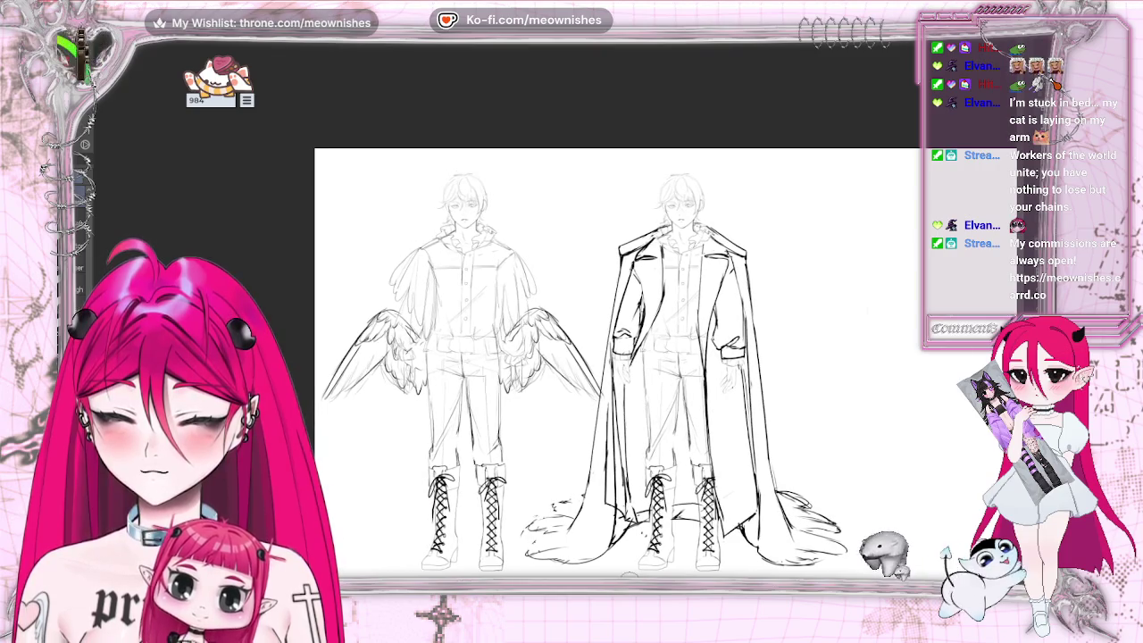
{"action": "key", "text": "ctrl+z"}
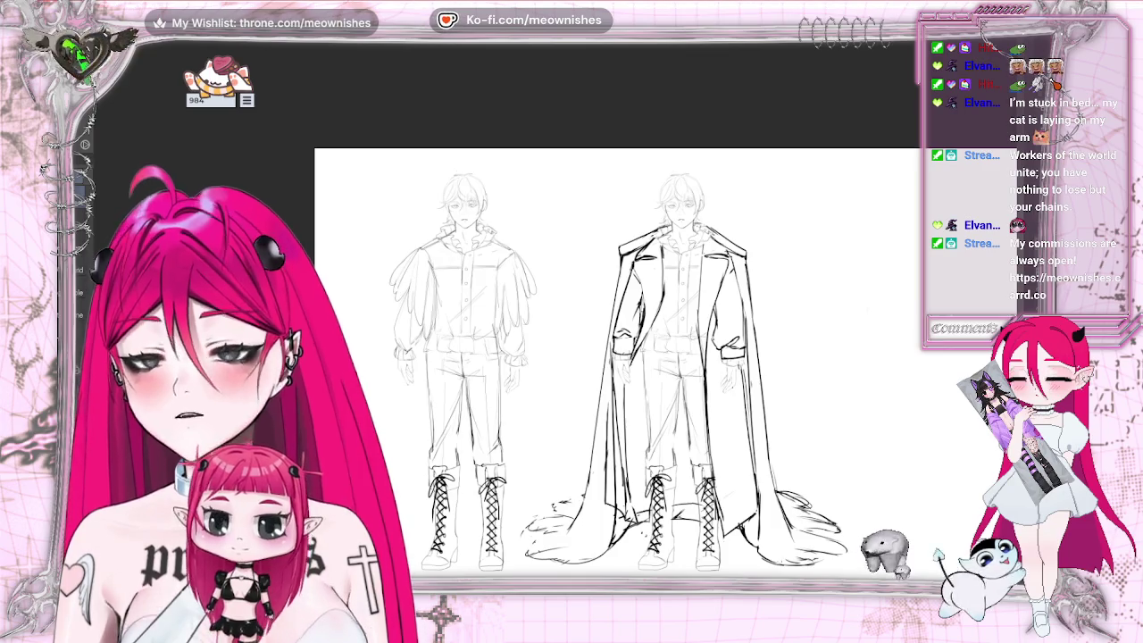
{"action": "key", "text": "ctrl+plus"}
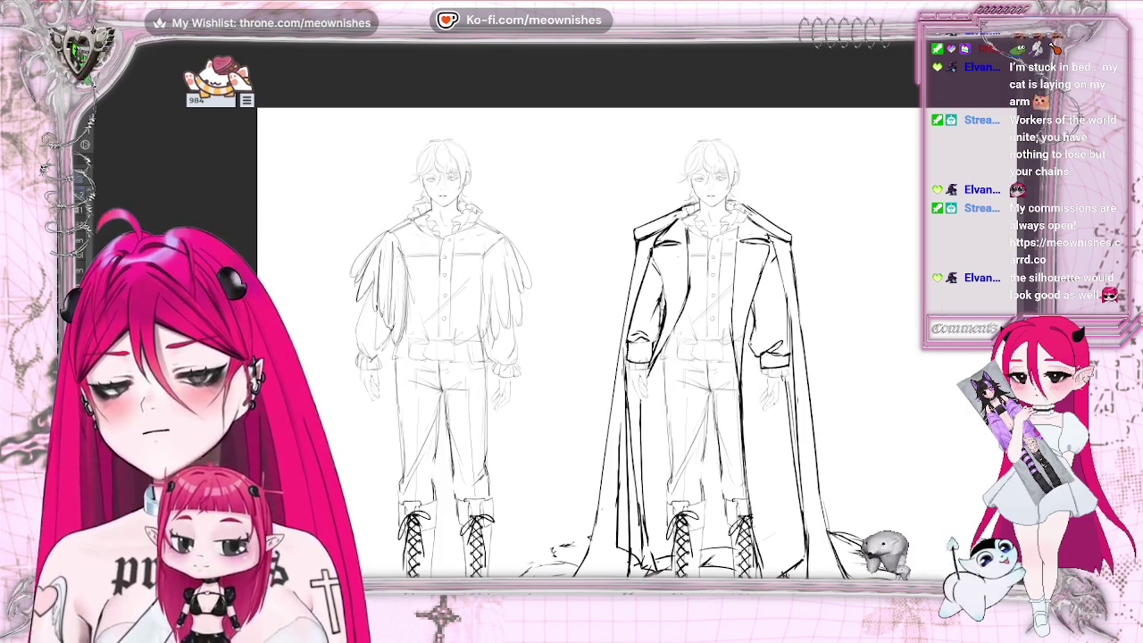
{"action": "scroll", "coordinate": [587, 342], "scroll_direction": "down", "scroll_amount": 5}
{"action": "scroll", "coordinate": [588, 342], "scroll_direction": "up", "scroll_amount": 5}
{"action": "scroll", "coordinate": [554, 268], "scroll_direction": "up", "scroll_amount": 2}
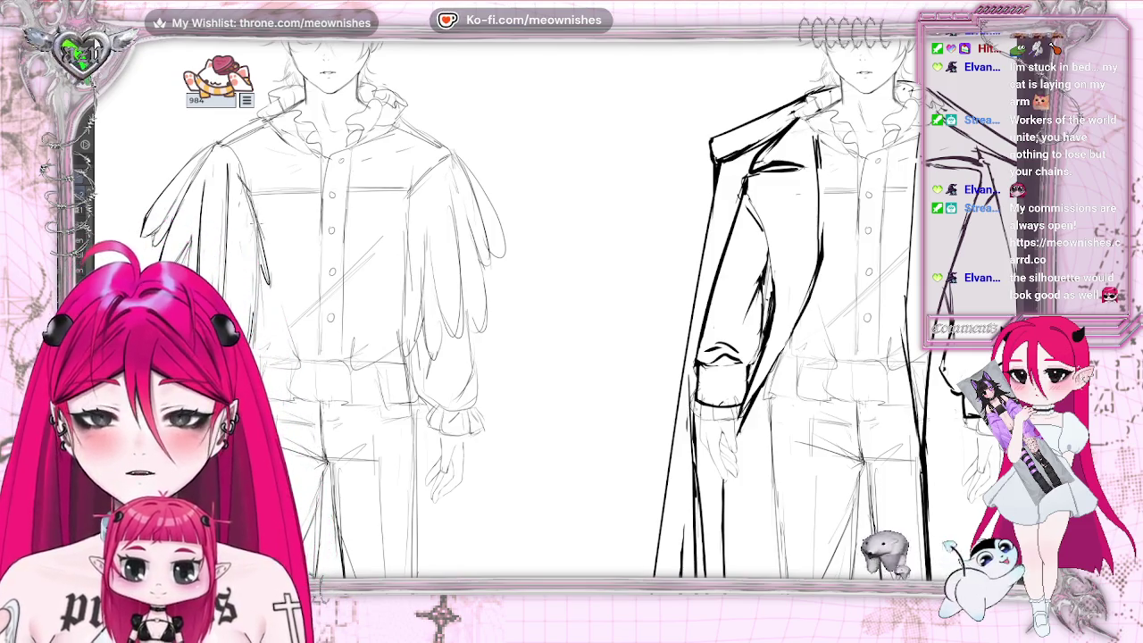
{"action": "key", "text": "ctrl+0"}
{"action": "key", "text": "ctrl+plus"}
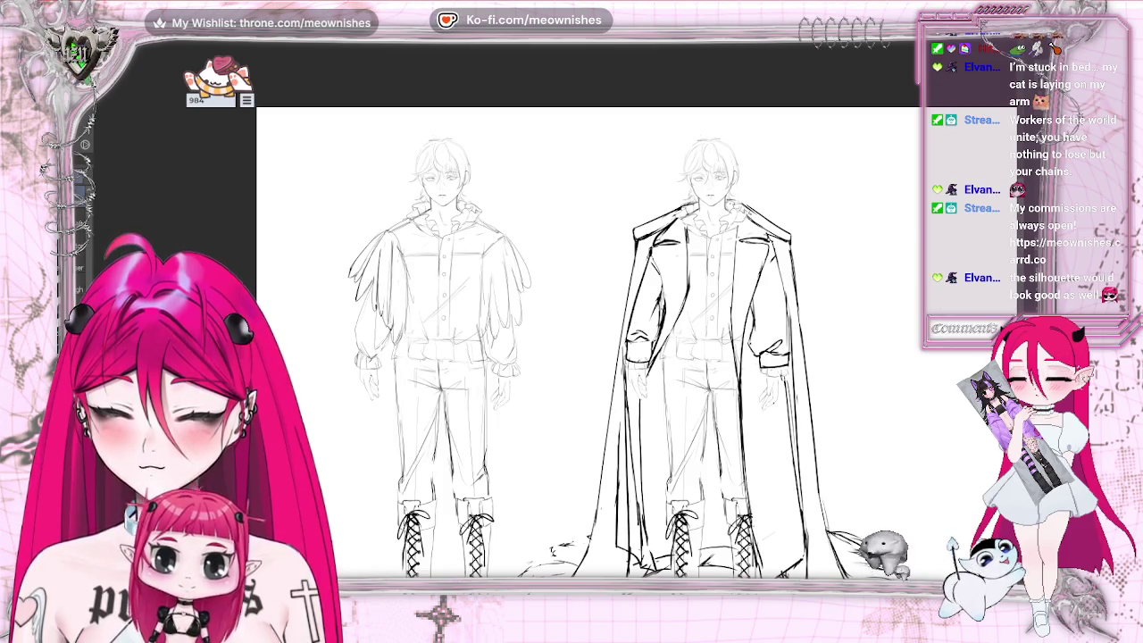
{"action": "key", "text": "ctrl+z"}
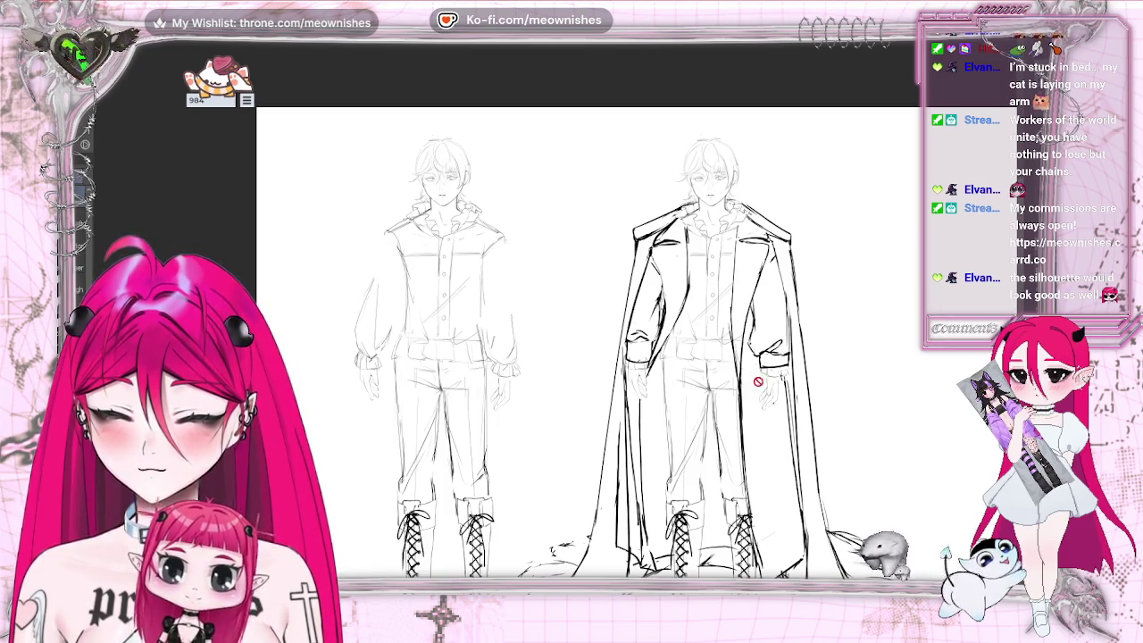
{"action": "key", "text": "ctrl+y"}
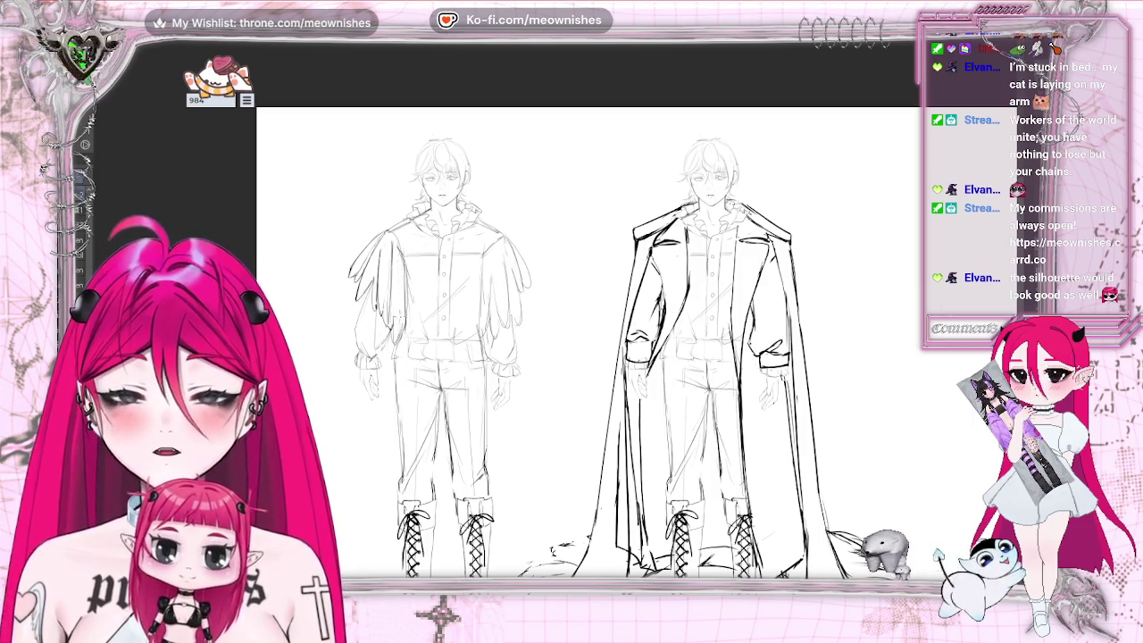
{"action": "scroll", "coordinate": [556, 292], "scroll_direction": "up", "scroll_amount": 1}
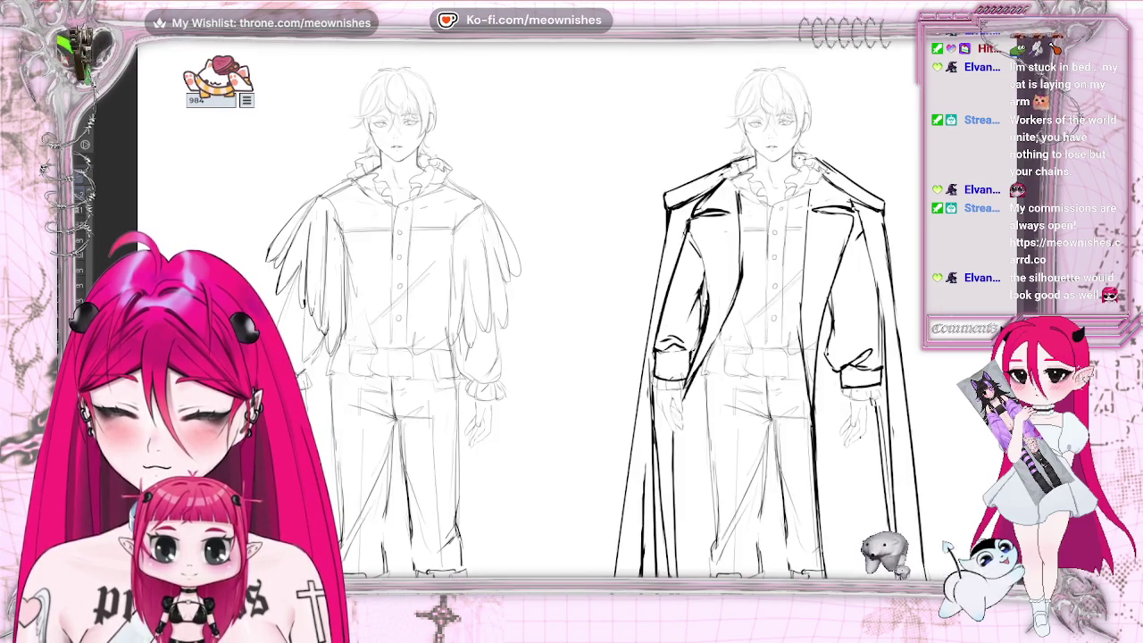
- Sketch feather strokes along the left figure's right sleeve, flipping the canvas view to check
{"action": "scroll", "coordinate": [555, 292], "scroll_direction": "up", "scroll_amount": 1}
{"action": "scroll", "coordinate": [555, 292], "scroll_direction": "up", "scroll_amount": 1}
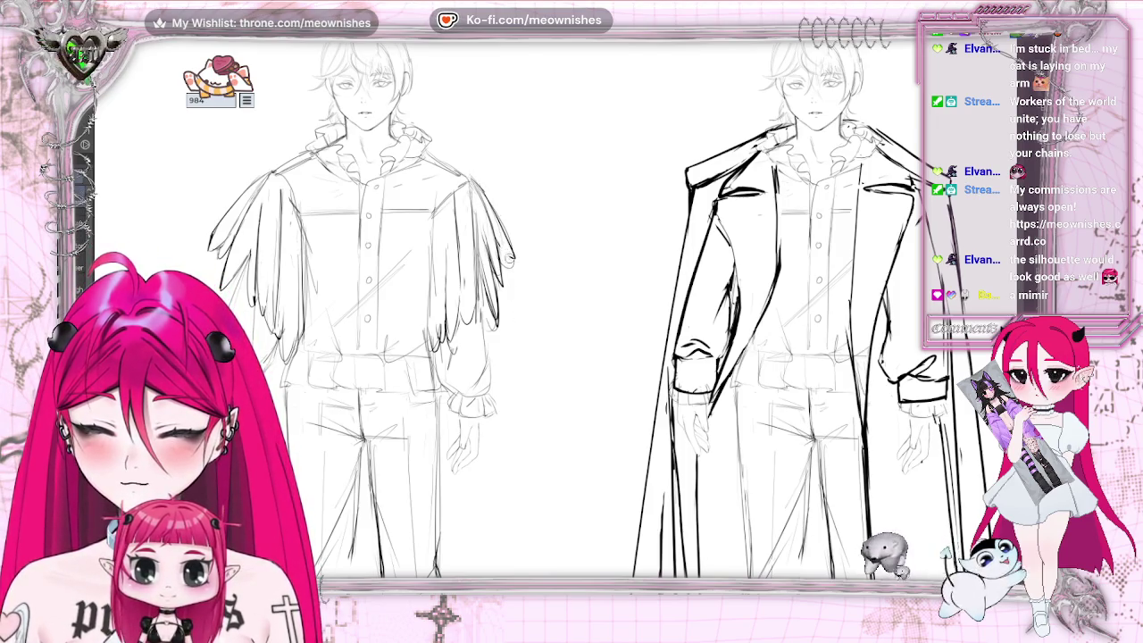
{"action": "left_click_drag", "start_coordinate": [491, 231], "coordinate": [516, 264]}
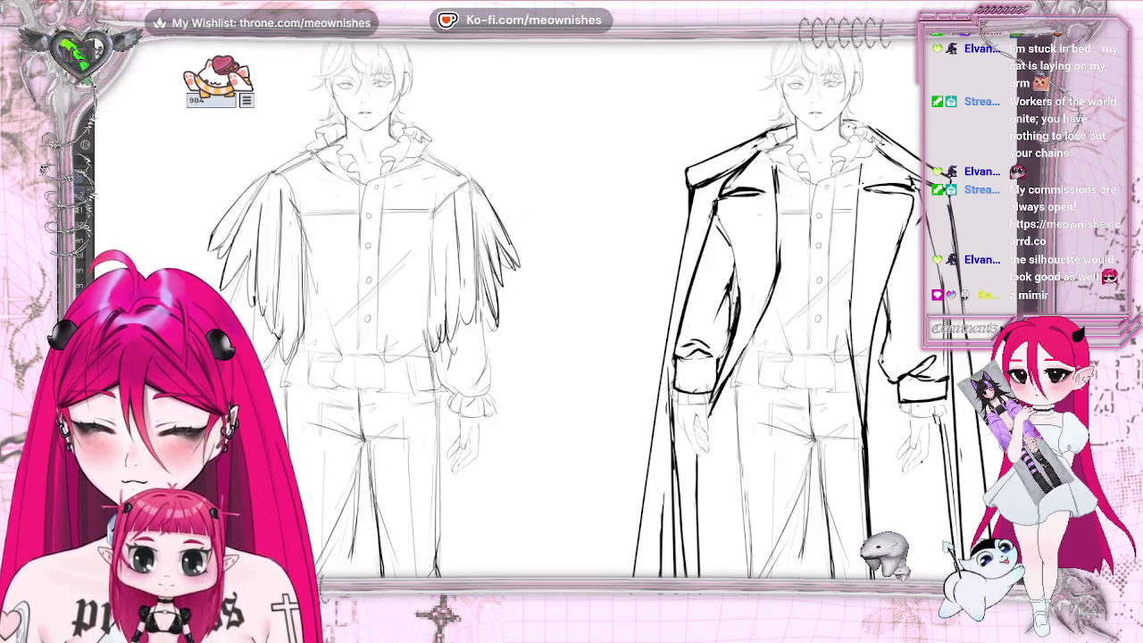
{"action": "key", "text": "ctrl+0"}
{"action": "scroll", "coordinate": [641, 349], "scroll_direction": "up", "scroll_amount": 3}
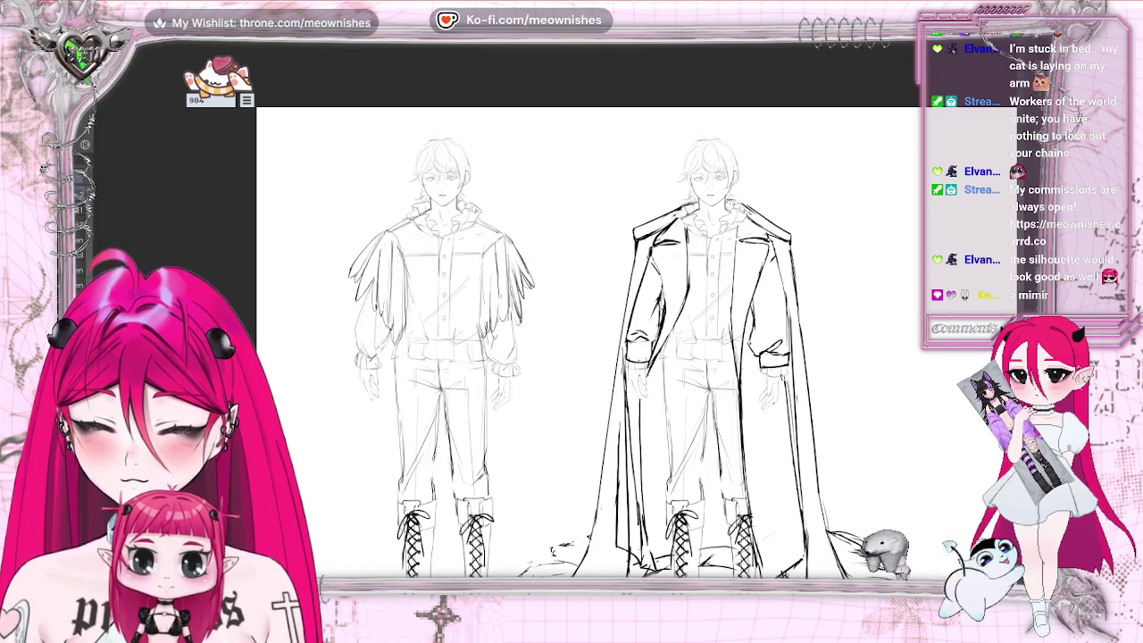
{"action": "key", "text": "m"}
{"action": "key", "text": "m"}
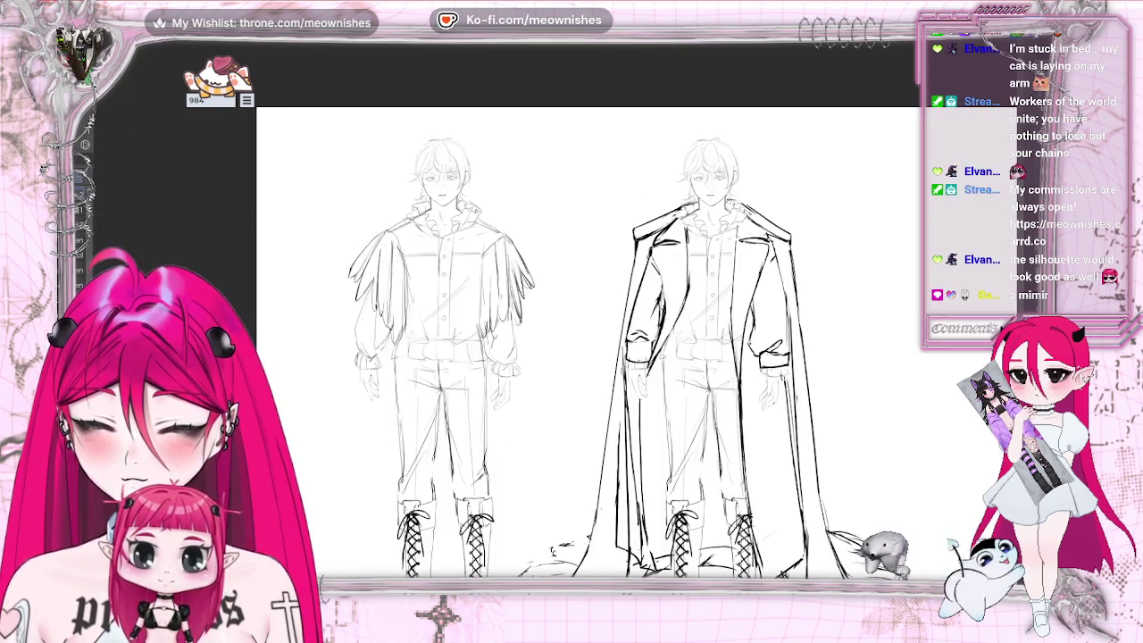
{"action": "scroll", "coordinate": [527, 313], "scroll_direction": "up", "scroll_amount": 1}
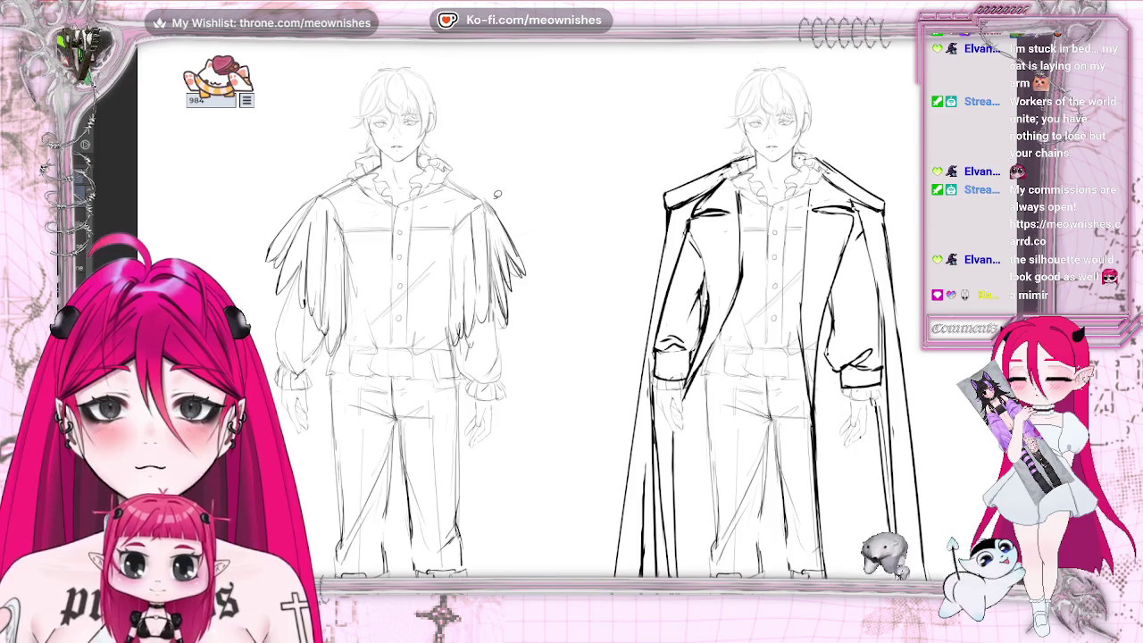
{"action": "mouse_move", "coordinate": [491, 257]}
{"action": "left_mouse_down"}
{"action": "mouse_move", "coordinate": [502, 307]}
{"action": "mouse_move", "coordinate": [574, 295]}
{"action": "left_mouse_up"}
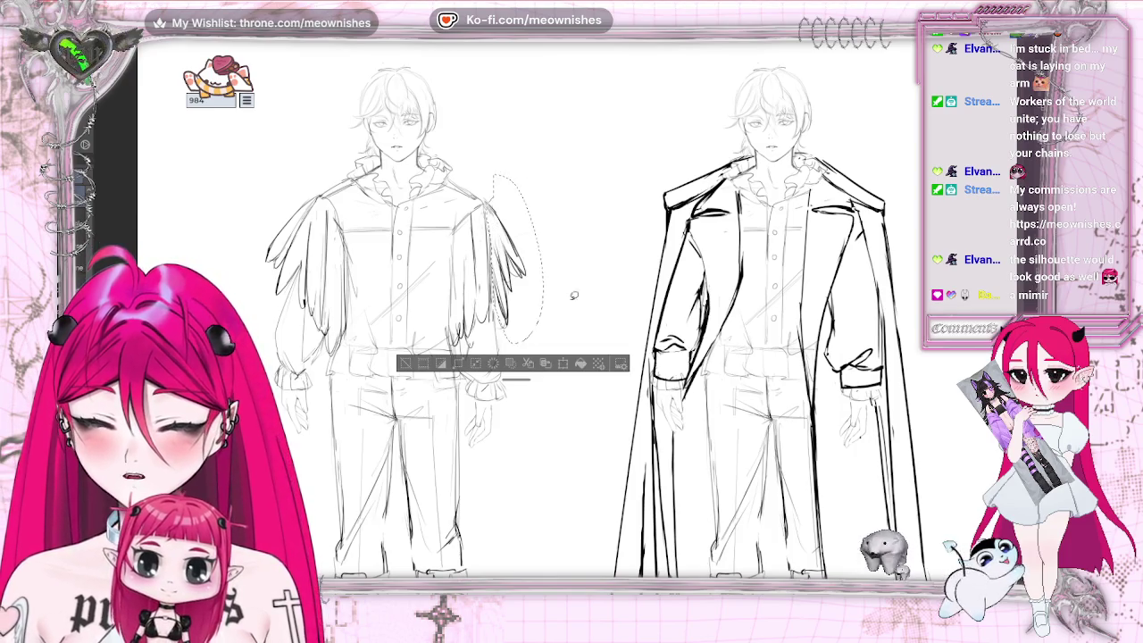
- Rotate and enlarge the lasso-selected sleeve outward, commit it, and deselect
{"action": "left_click", "coordinate": [564, 363]}
{"action": "mouse_move", "coordinate": [545, 173]}
{"action": "left_mouse_down"}
{"action": "mouse_move", "coordinate": [520, 234]}
{"action": "mouse_move", "coordinate": [554, 228]}
{"action": "mouse_move", "coordinate": [514, 327]}
{"action": "left_mouse_up"}
{"action": "key", "text": "Return"}
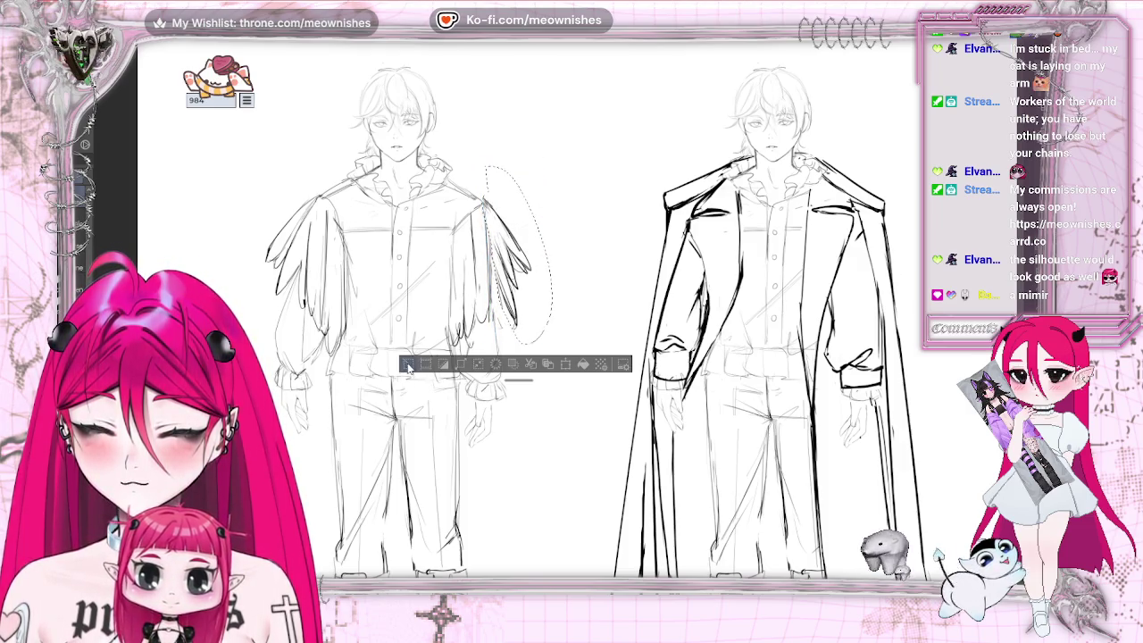
{"action": "key", "text": "ctrl+d"}
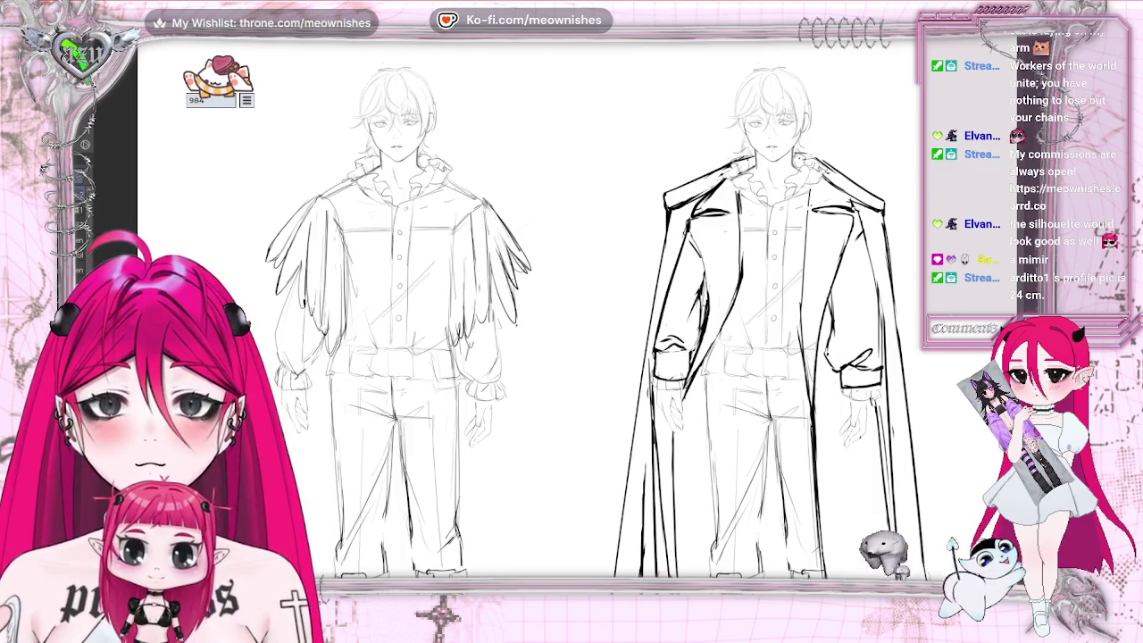
{"action": "scroll", "coordinate": [553, 322], "scroll_direction": "up", "scroll_amount": 3}
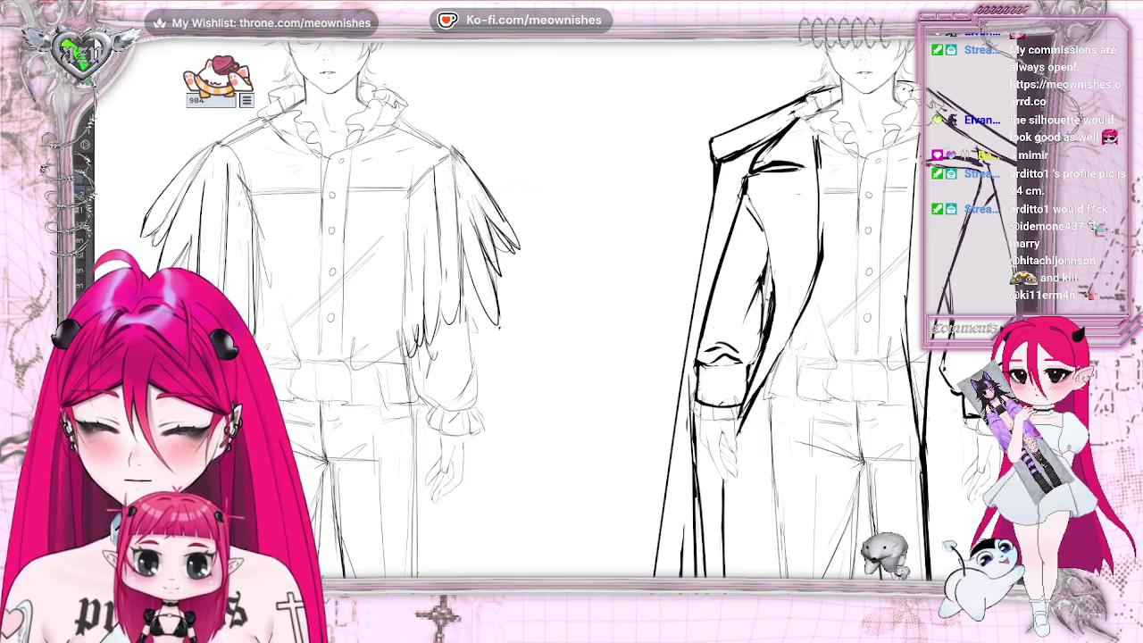
{"action": "key", "text": "ctrl+0"}
{"action": "key", "text": "ctrl+0"}
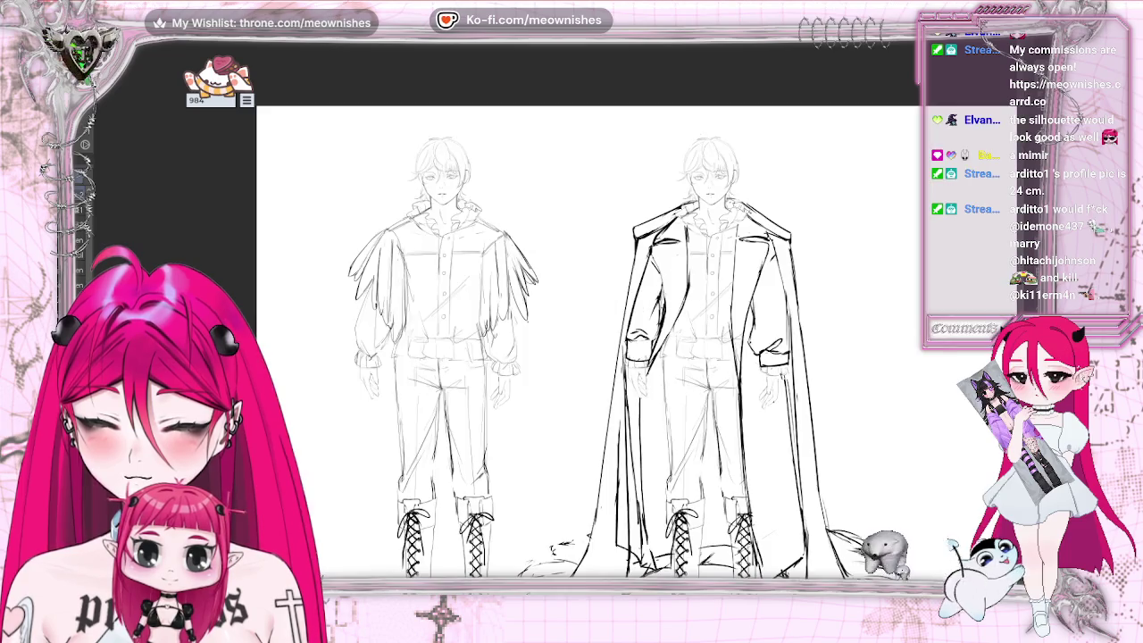
{"action": "key", "text": "h"}
{"action": "key", "text": "h"}
{"action": "key", "text": "h"}
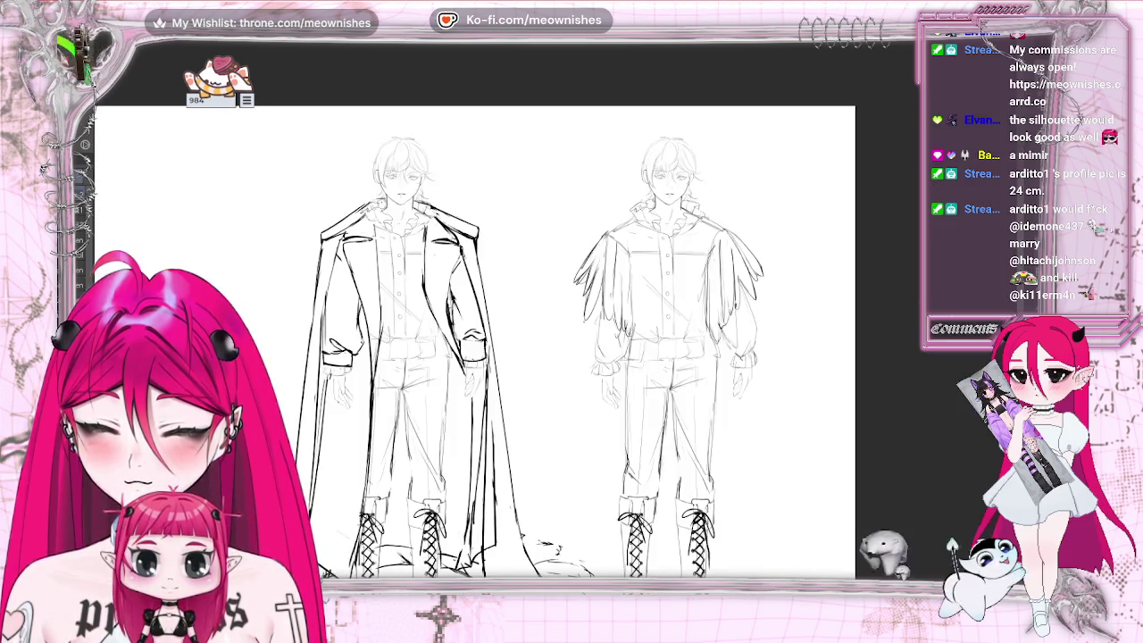
{"action": "key", "text": "h"}
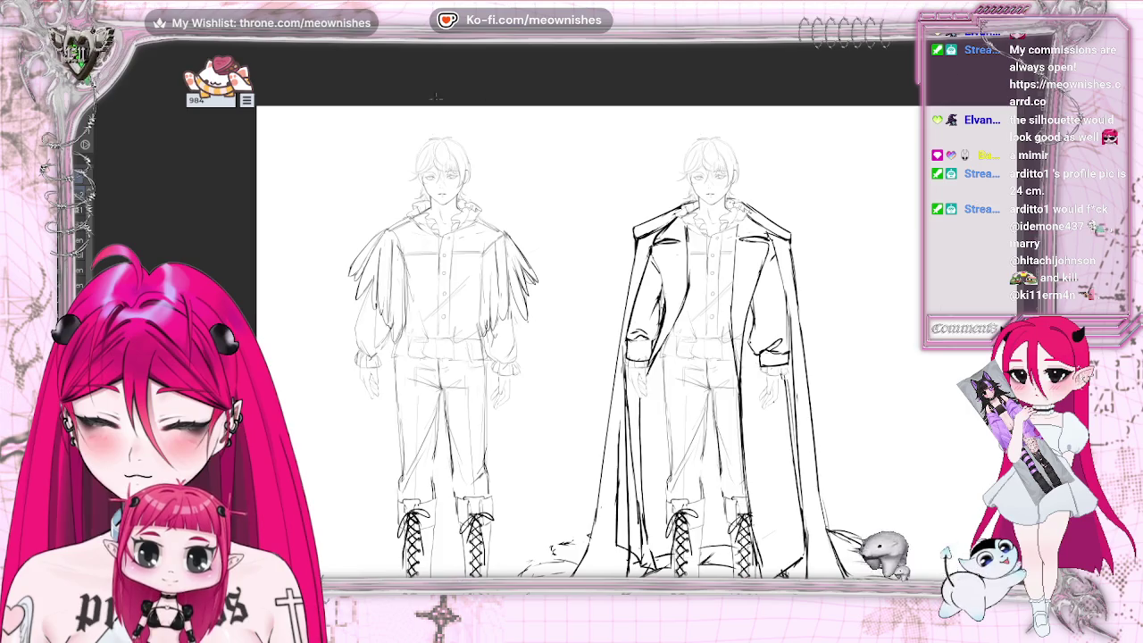
{"action": "key", "text": "e"}
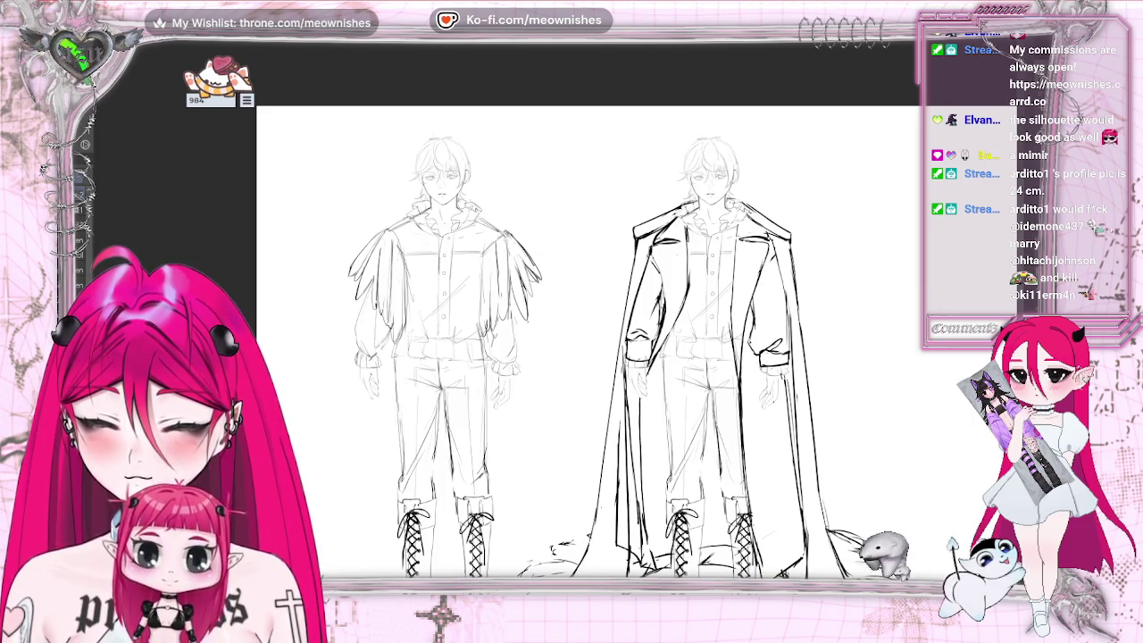
{"action": "key", "text": "ctrl+z"}
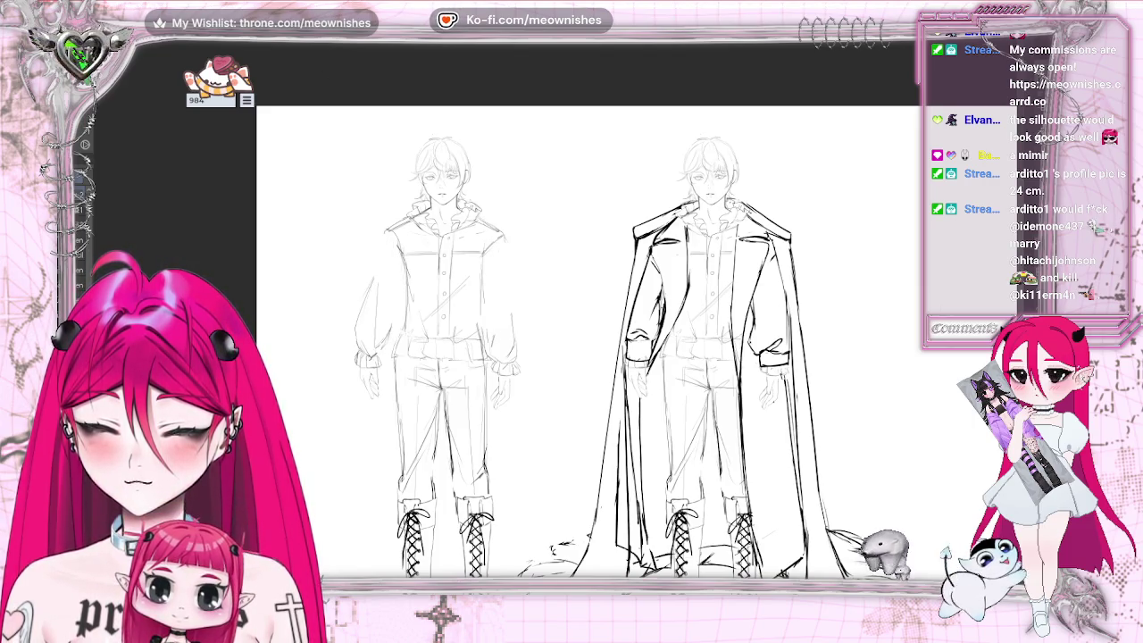
{"action": "key", "text": "ctrl+y"}
{"action": "key", "text": "ctrl+z"}
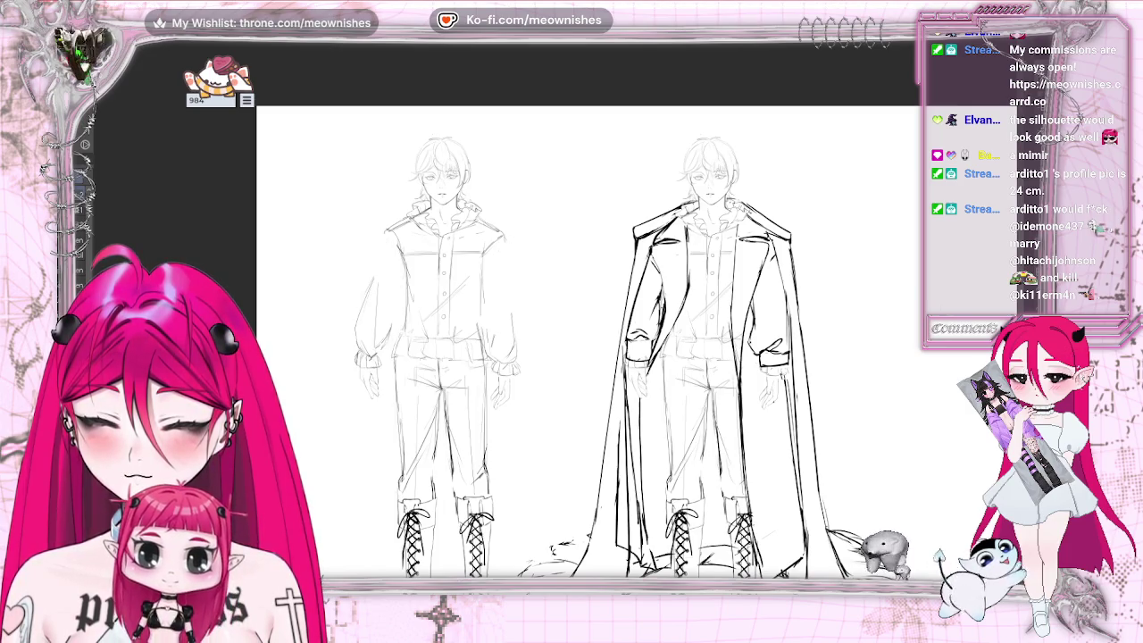
{"action": "key", "text": "h"}
{"action": "key", "text": "h"}
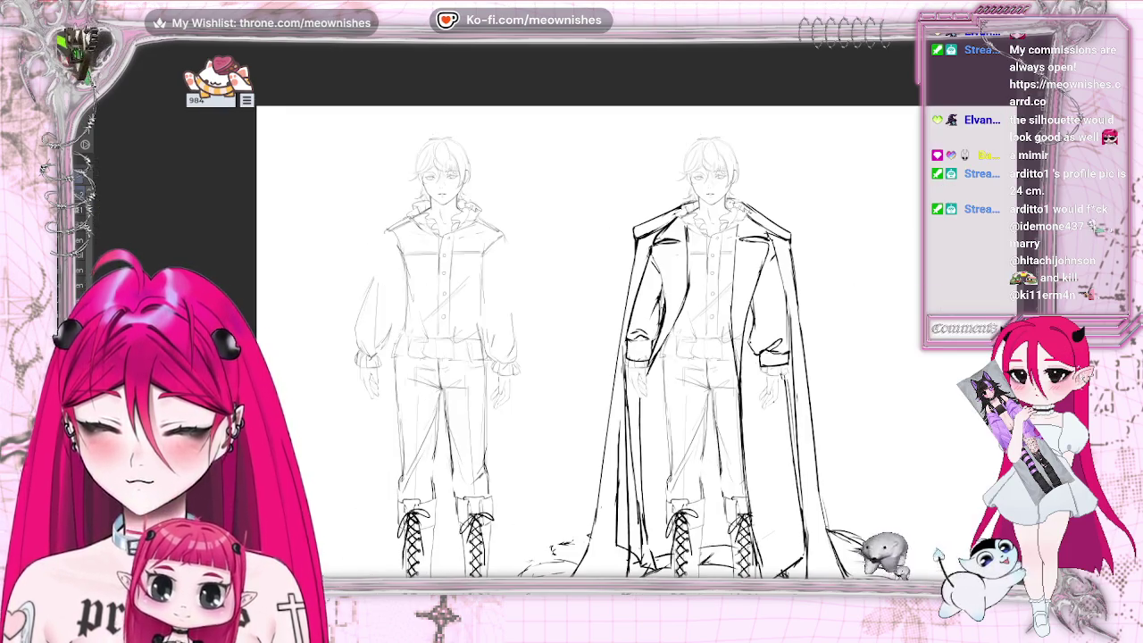
{"action": "key", "text": "ctrl+y"}
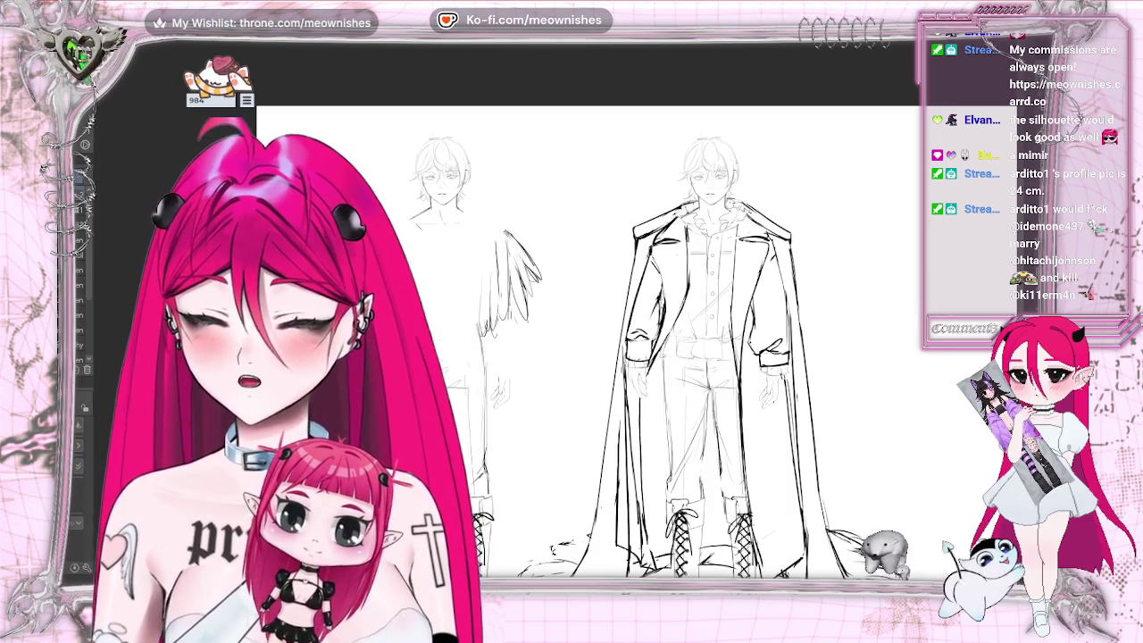
{"action": "key", "text": "ctrl+y"}
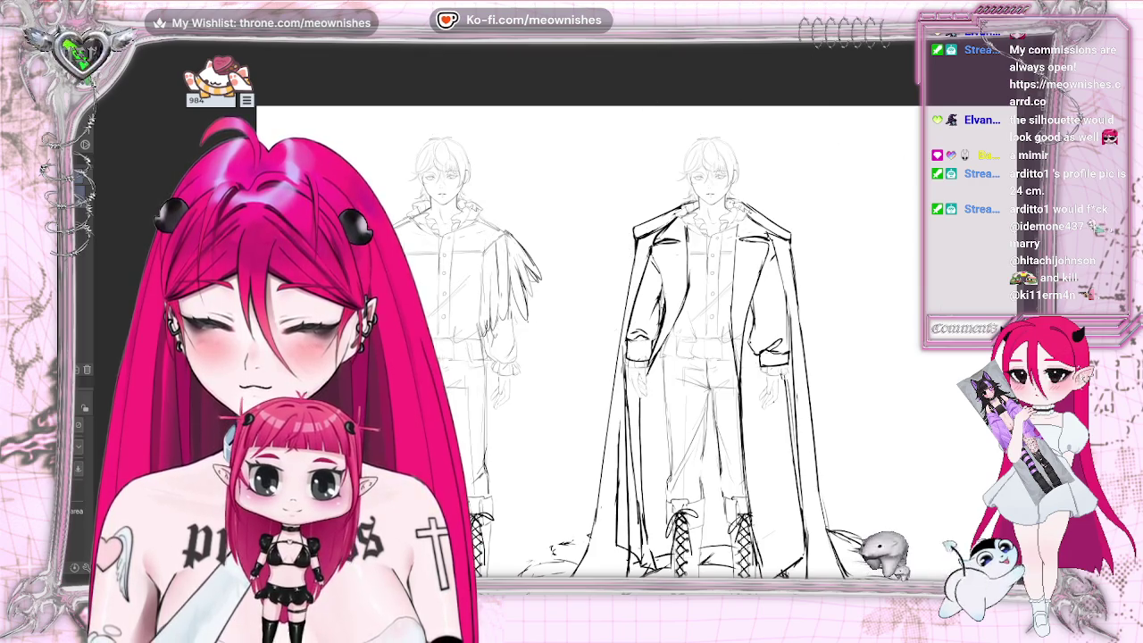
{"action": "scroll", "coordinate": [589, 339], "scroll_direction": "down", "scroll_amount": 3}
{"action": "scroll", "coordinate": [590, 339], "scroll_direction": "up", "scroll_amount": 3}
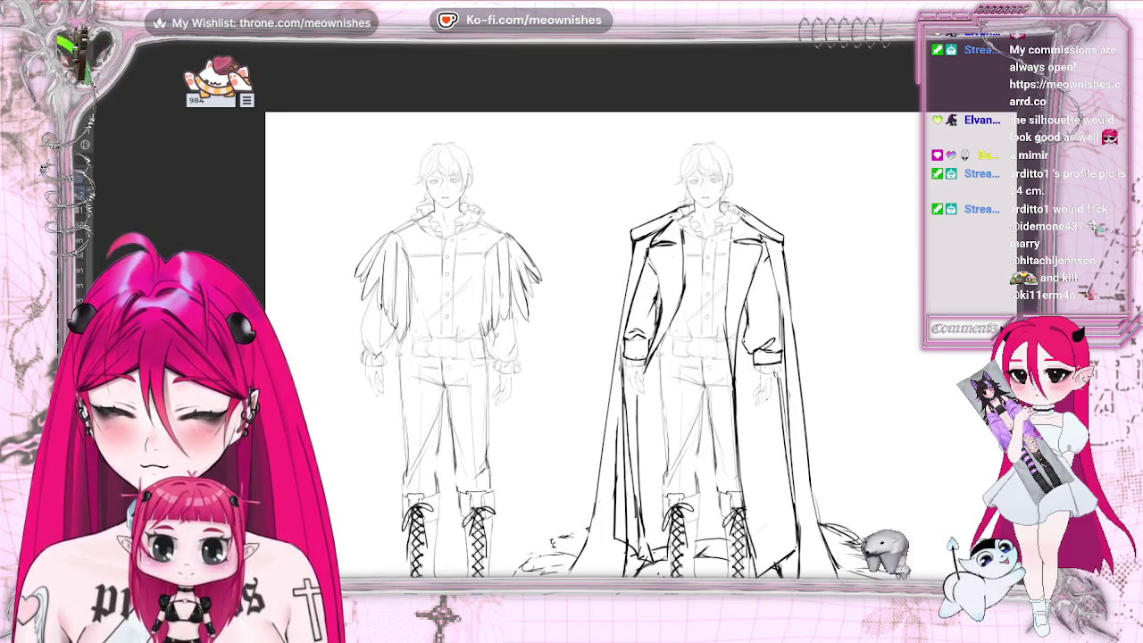
{"action": "scroll", "coordinate": [860, 333], "scroll_direction": "down", "scroll_amount": 2}
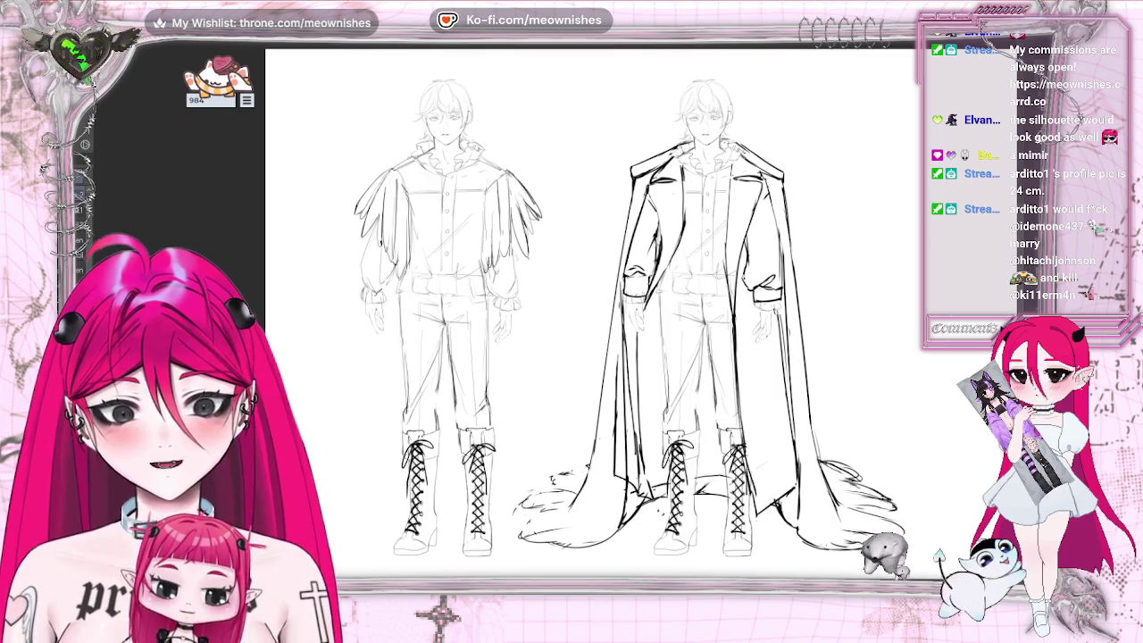
{"action": "key", "text": "ctrl+v"}
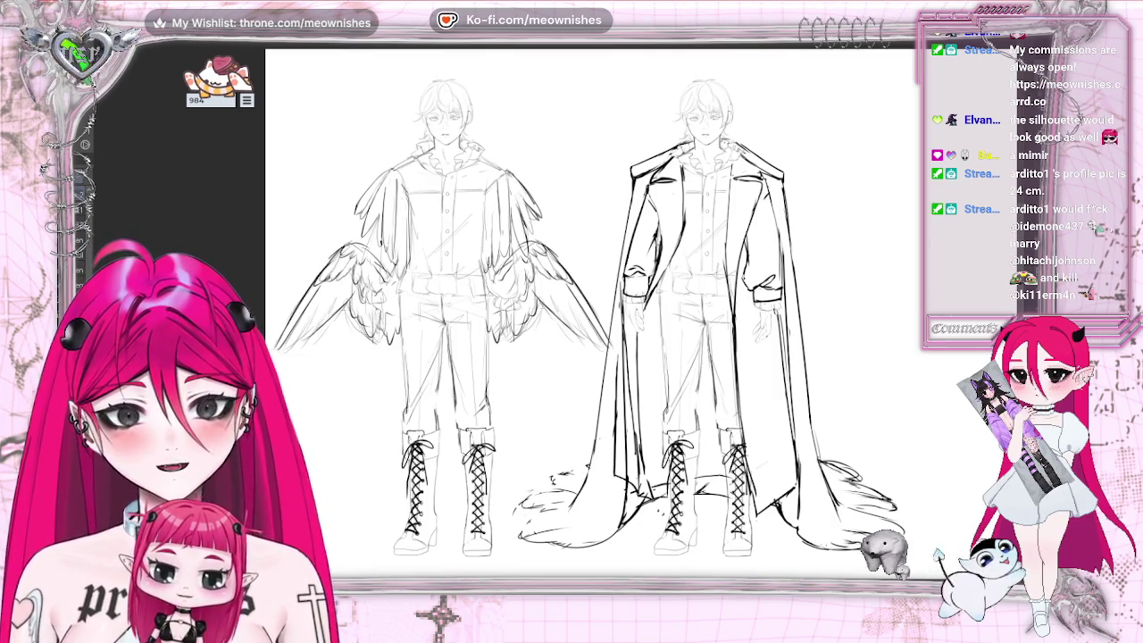
{"action": "scroll", "coordinate": [589, 312], "scroll_direction": "down", "scroll_amount": 3}
{"action": "scroll", "coordinate": [590, 312], "scroll_direction": "down", "scroll_amount": 2}
{"action": "scroll", "coordinate": [590, 313], "scroll_direction": "up", "scroll_amount": 3}
{"action": "scroll", "coordinate": [589, 312], "scroll_direction": "up", "scroll_amount": 1}
{"action": "scroll", "coordinate": [548, 318], "scroll_direction": "up", "scroll_amount": 1}
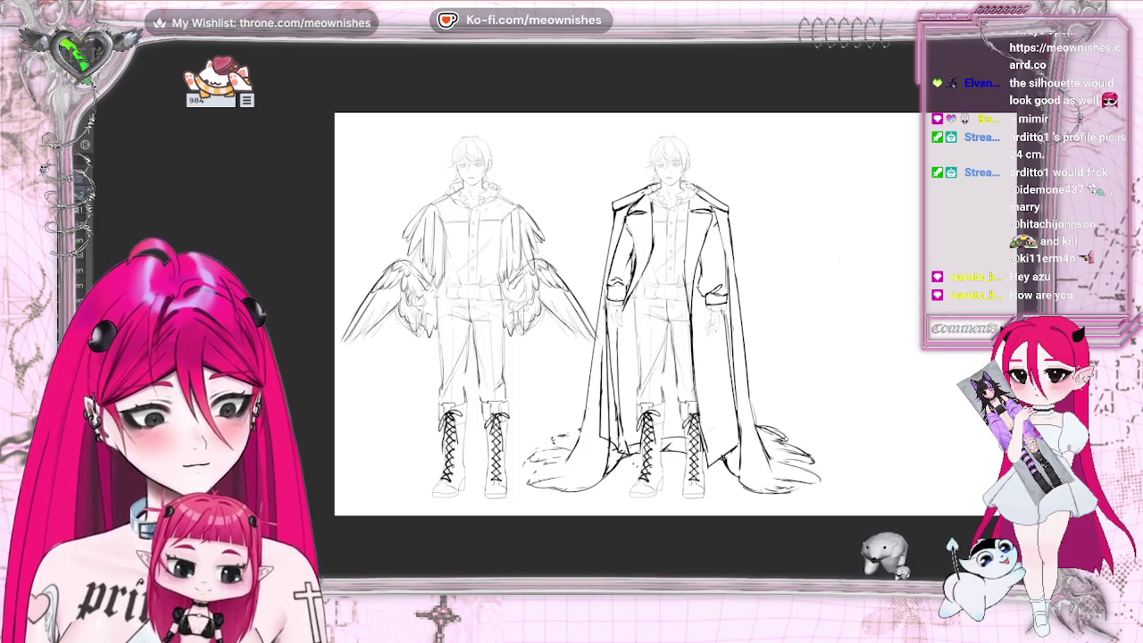
{"action": "key", "text": "ctrl+z"}
{"action": "scroll", "coordinate": [571, 312], "scroll_direction": "right", "scroll_amount": 3}
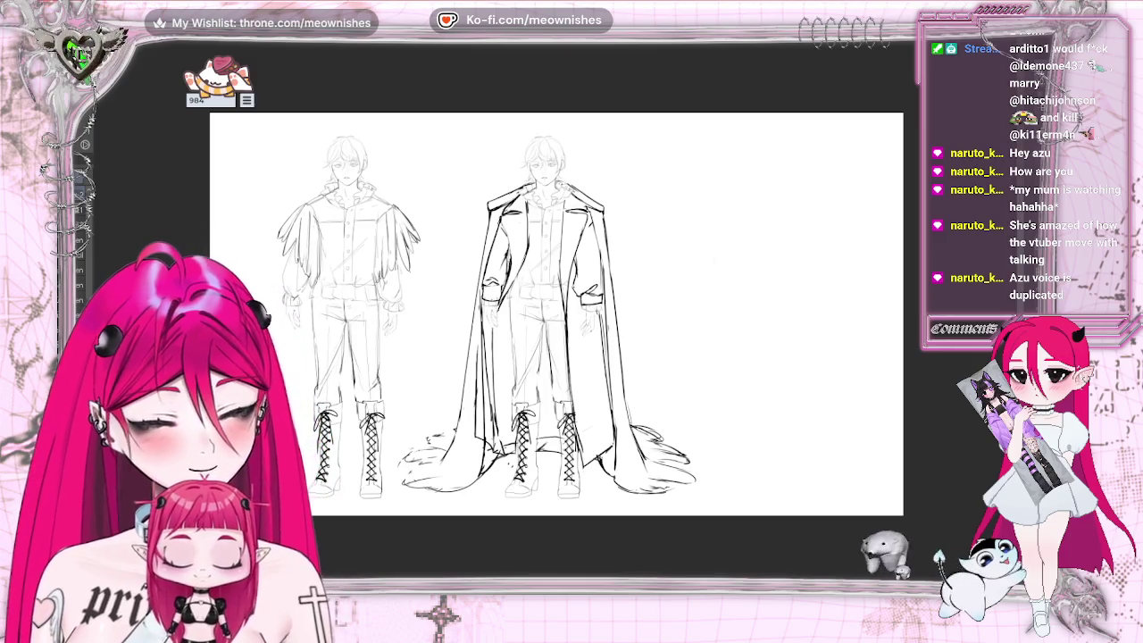
{"action": "scroll", "coordinate": [545, 339], "scroll_direction": "up", "scroll_amount": 2}
{"action": "scroll", "coordinate": [544, 340], "scroll_direction": "up", "scroll_amount": 2}
{"action": "scroll", "coordinate": [545, 339], "scroll_direction": "up", "scroll_amount": 1}
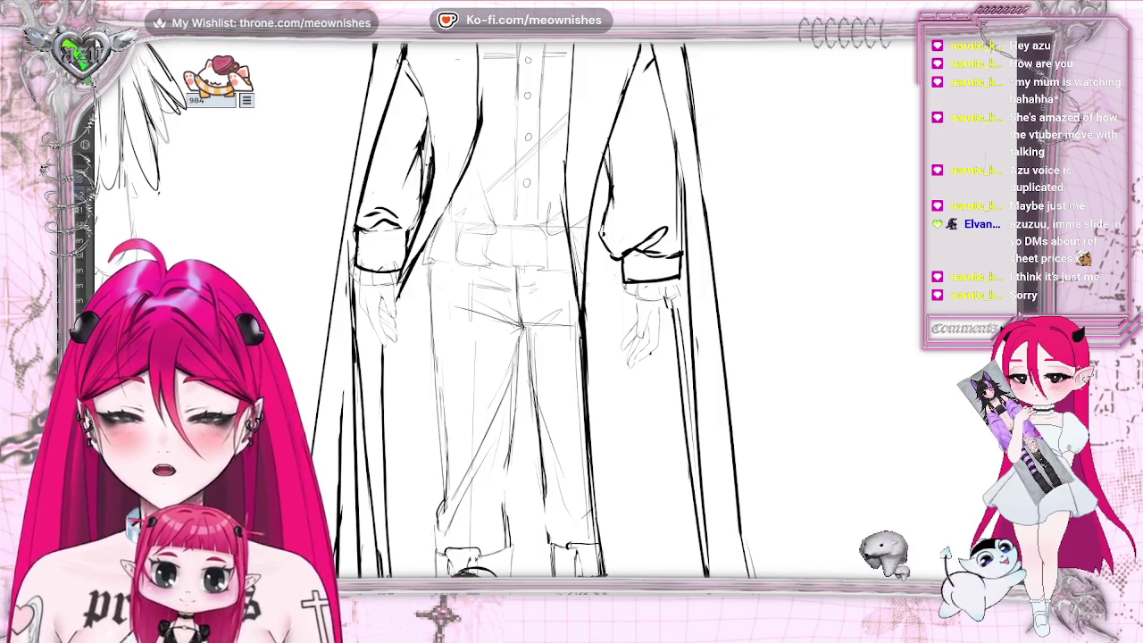
- Undo and restore the bold outer cape strokes, then undo the inner coat lineart to compare
{"action": "scroll", "coordinate": [740, 326], "scroll_direction": "up", "scroll_amount": 5}
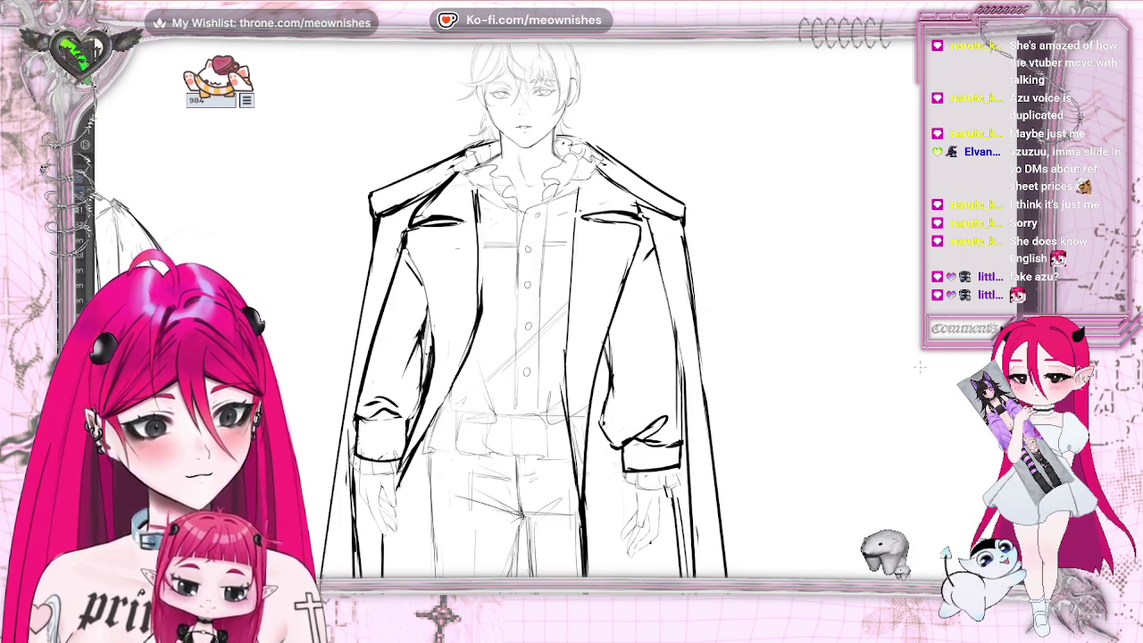
{"action": "key", "text": "ctrl+z"}
{"action": "key", "text": "ctrl+z"}
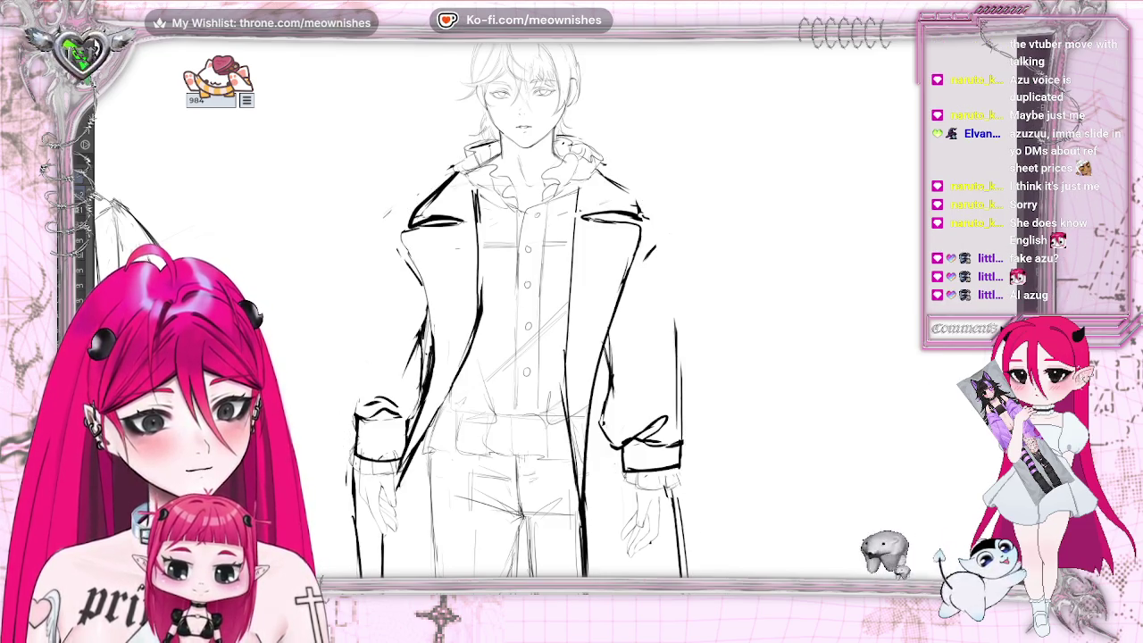
{"action": "key", "text": "ctrl+y"}
{"action": "key", "text": "ctrl+y"}
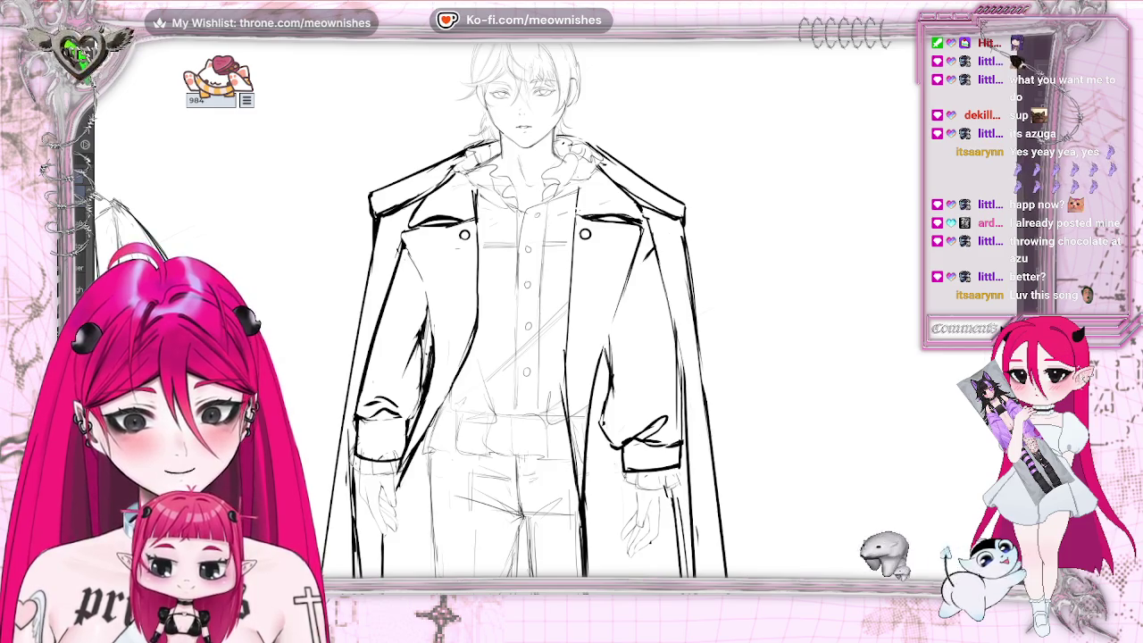
{"action": "key", "text": "ctrl+z"}
- Restore the inner and outer coat lines, compare with and without them, then zoom out and pan left
{"action": "key", "text": "ctrl+y"}
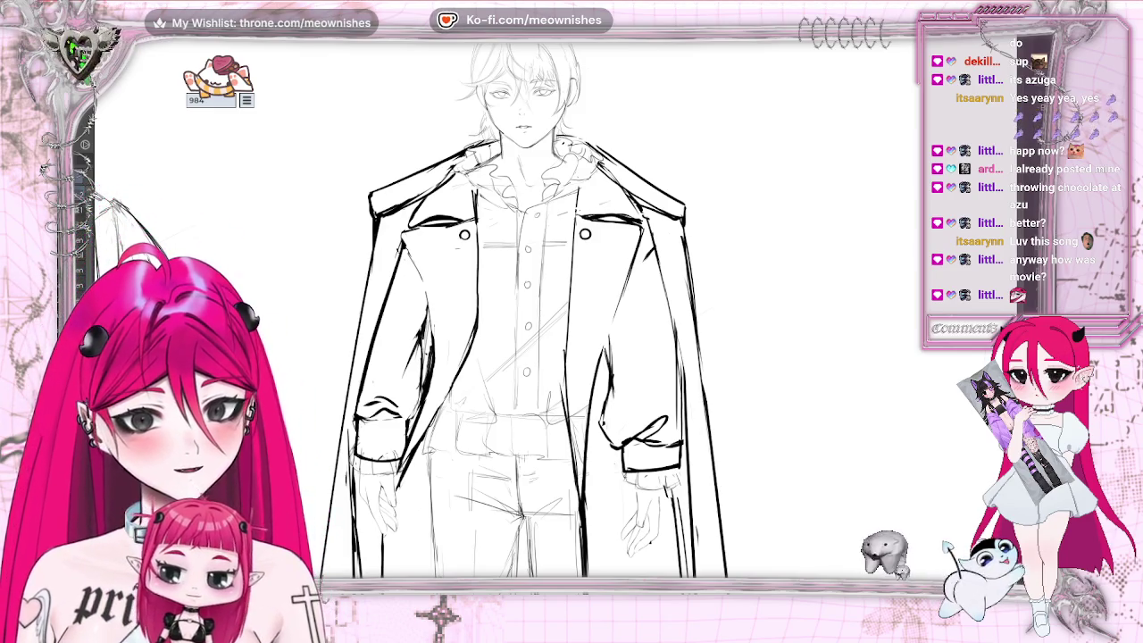
{"action": "key", "text": "ctrl+y"}
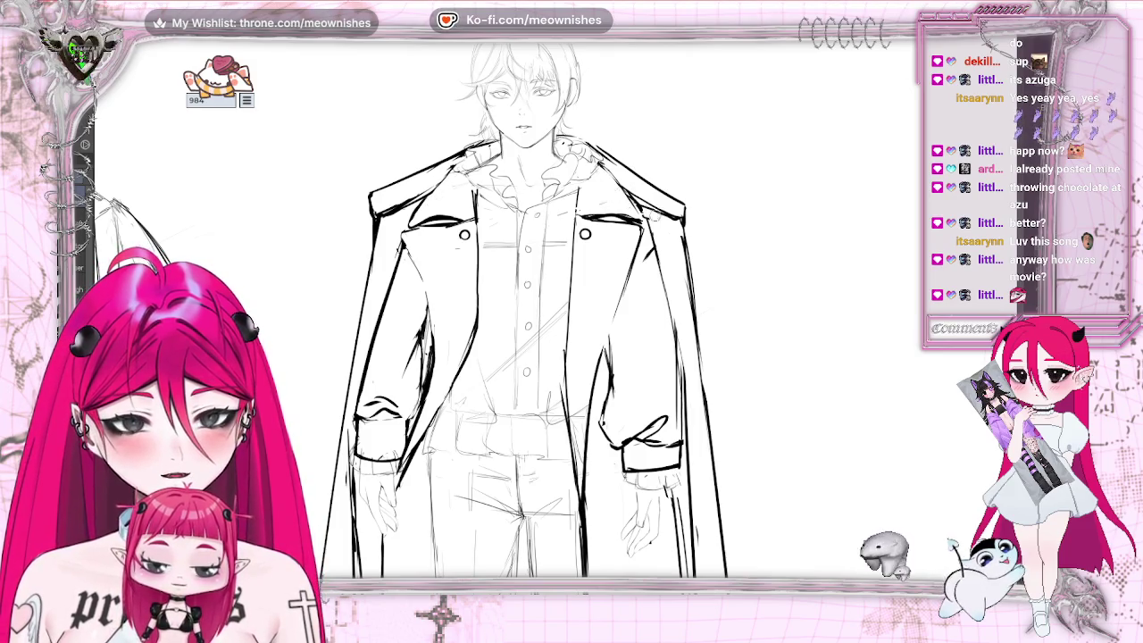
{"action": "key", "text": "ctrl+z"}
{"action": "key", "text": "ctrl+y"}
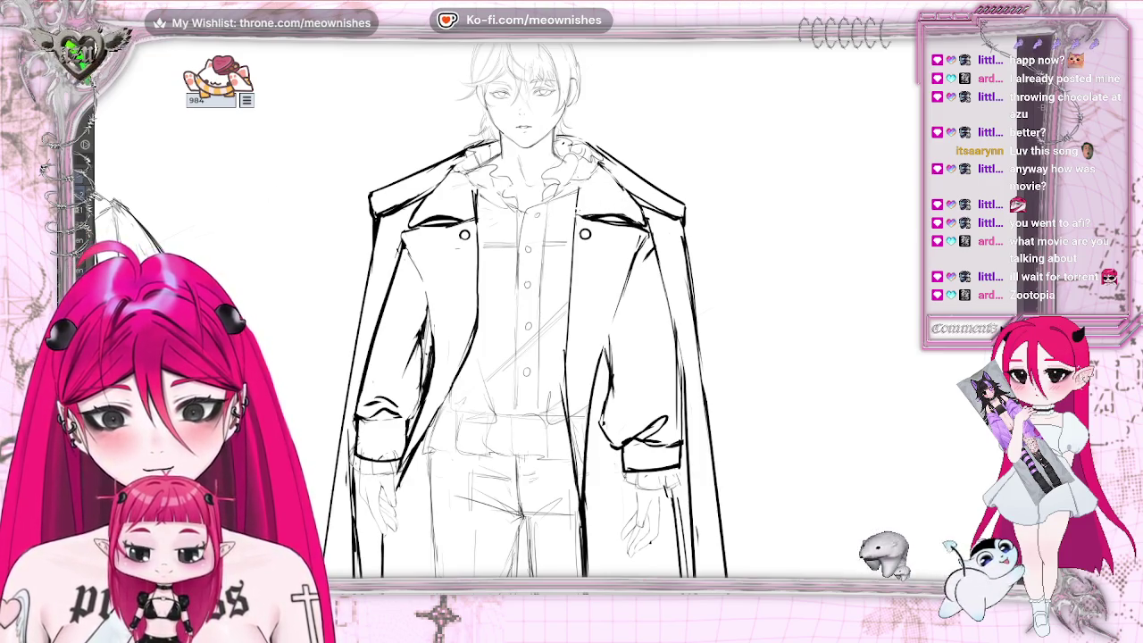
{"action": "key", "text": "ctrl+minus"}
{"action": "scroll", "coordinate": [572, 330], "scroll_direction": "left", "scroll_amount": 5}
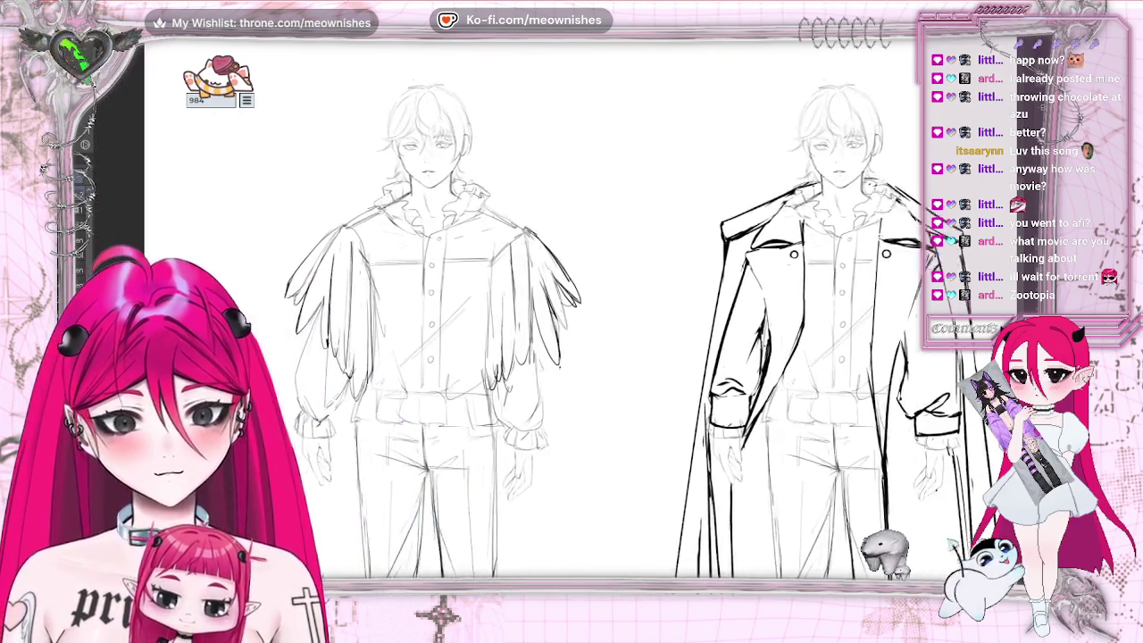
{"action": "scroll", "coordinate": [571, 330], "scroll_direction": "left", "scroll_amount": 3}
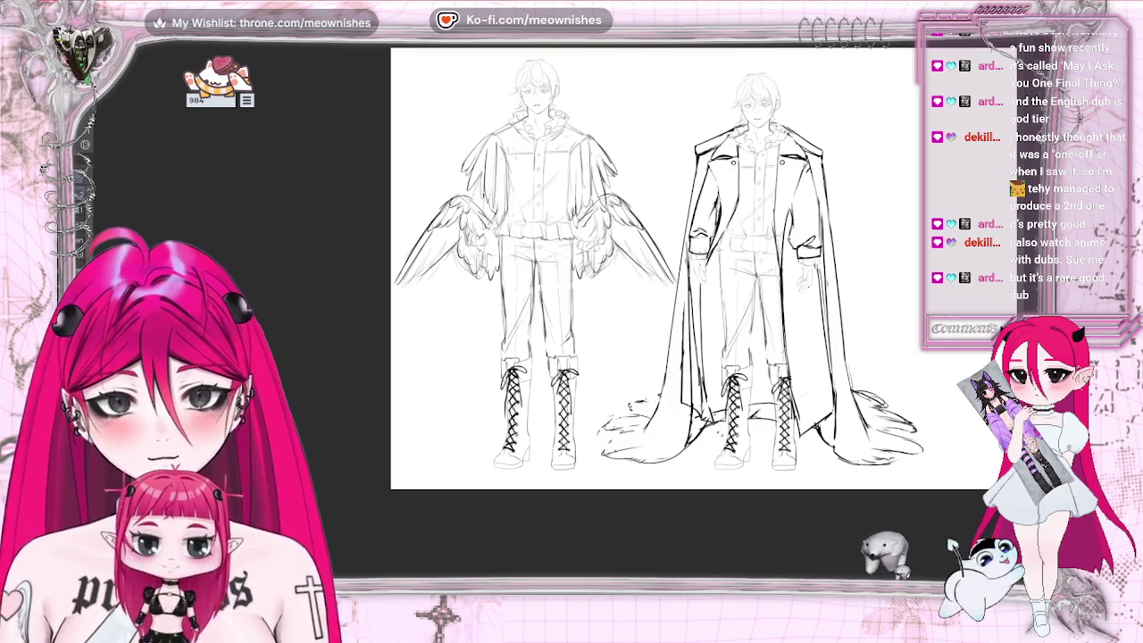
{"action": "scroll", "coordinate": [571, 268], "scroll_direction": "right", "scroll_amount": 5}
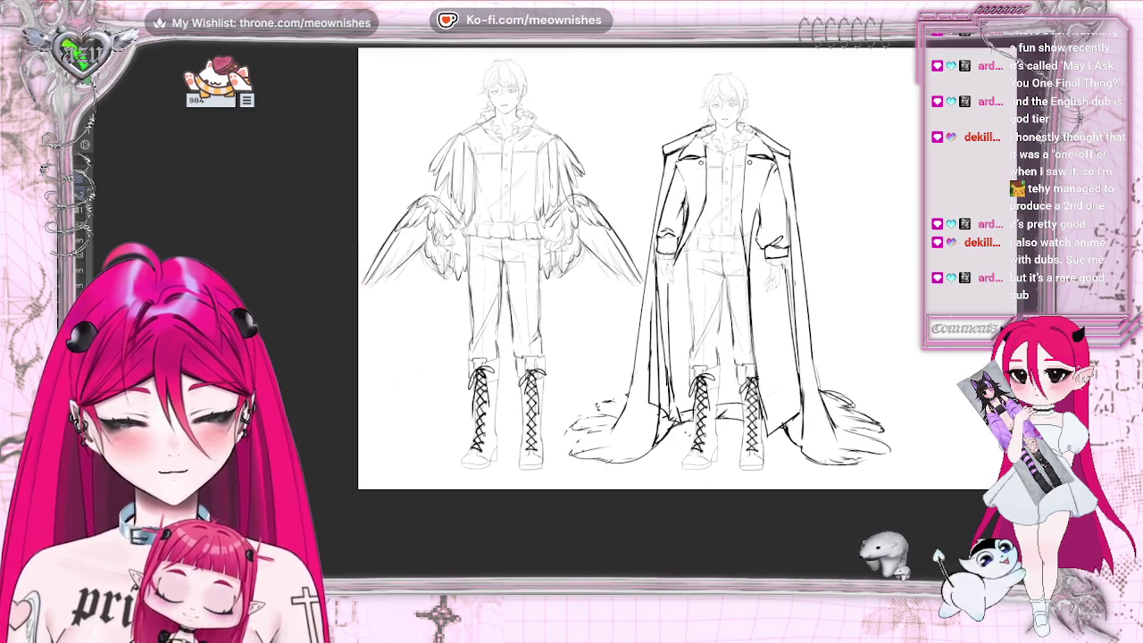
{"action": "scroll", "coordinate": [636, 295], "scroll_direction": "up", "scroll_amount": 2}
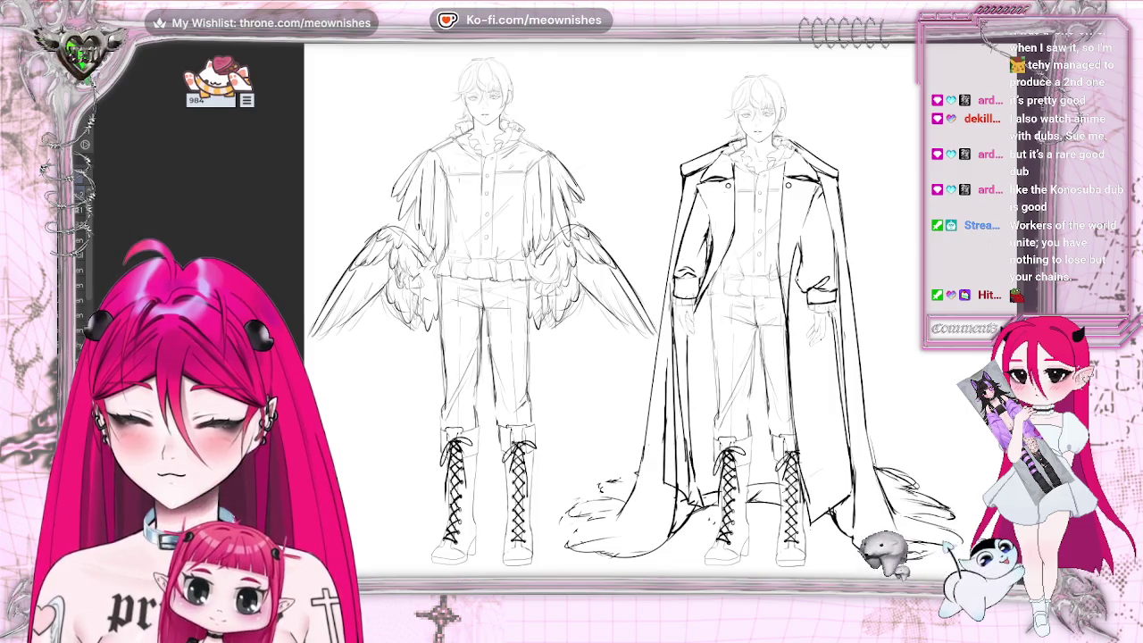
- Scroll the view left and down to the left figure's collar
{"action": "scroll", "coordinate": [625, 303], "scroll_direction": "left", "scroll_amount": 3}
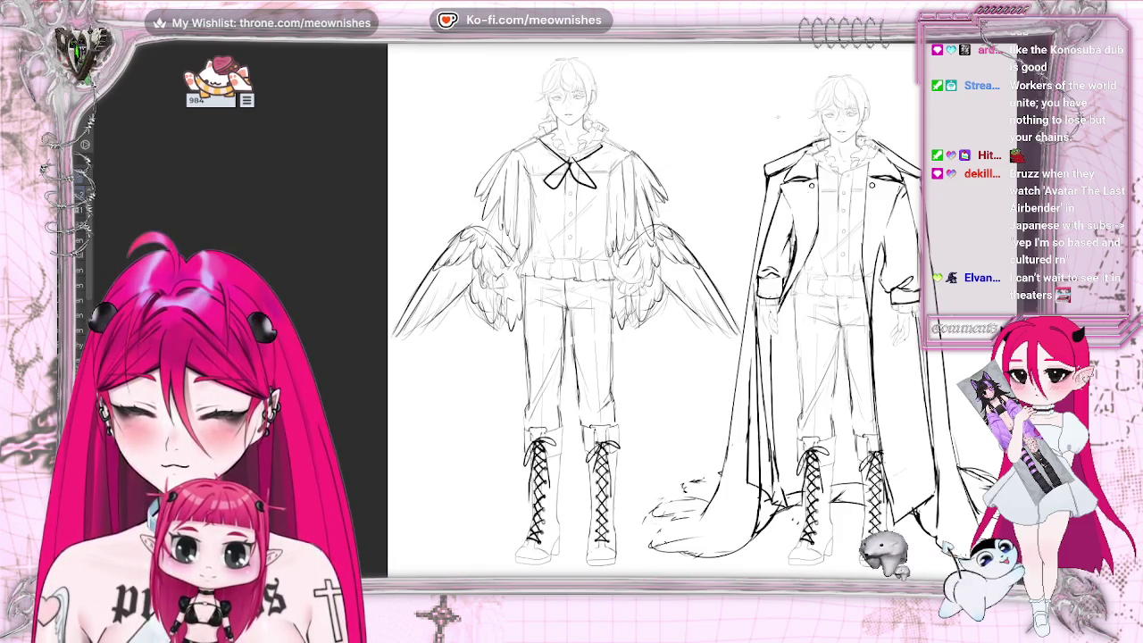
{"action": "scroll", "coordinate": [661, 313], "scroll_direction": "down", "scroll_amount": 5}
- Undo the bow strokes at the left figure's collar and add a short chest line
{"action": "scroll", "coordinate": [661, 312], "scroll_direction": "up", "scroll_amount": 5}
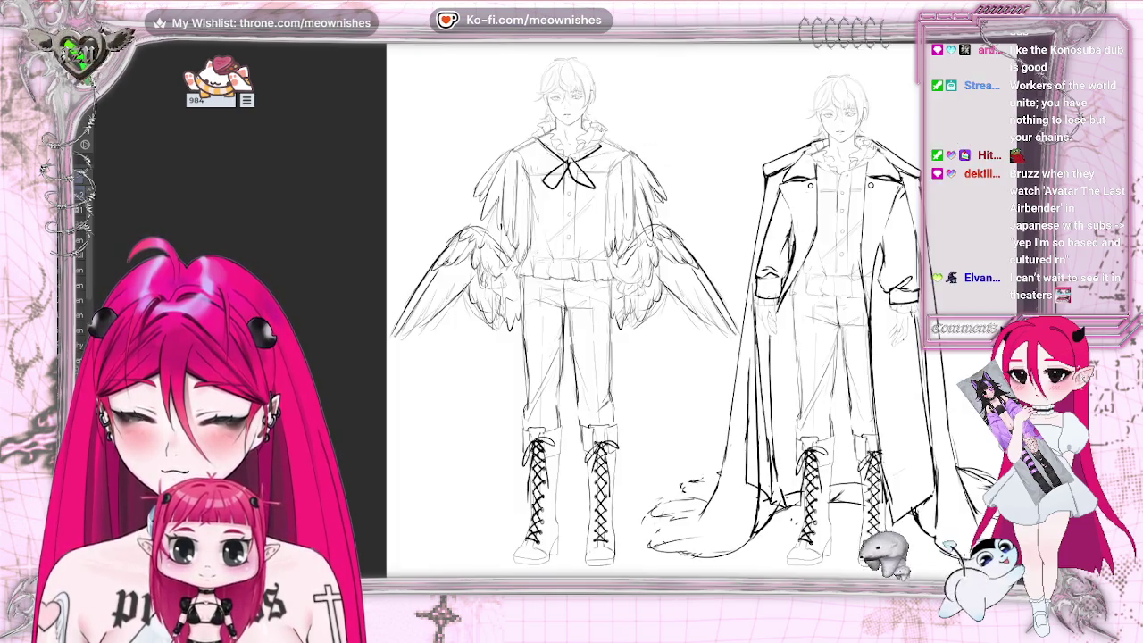
{"action": "key", "text": "ctrl+z"}
{"action": "key", "text": "ctrl+z"}
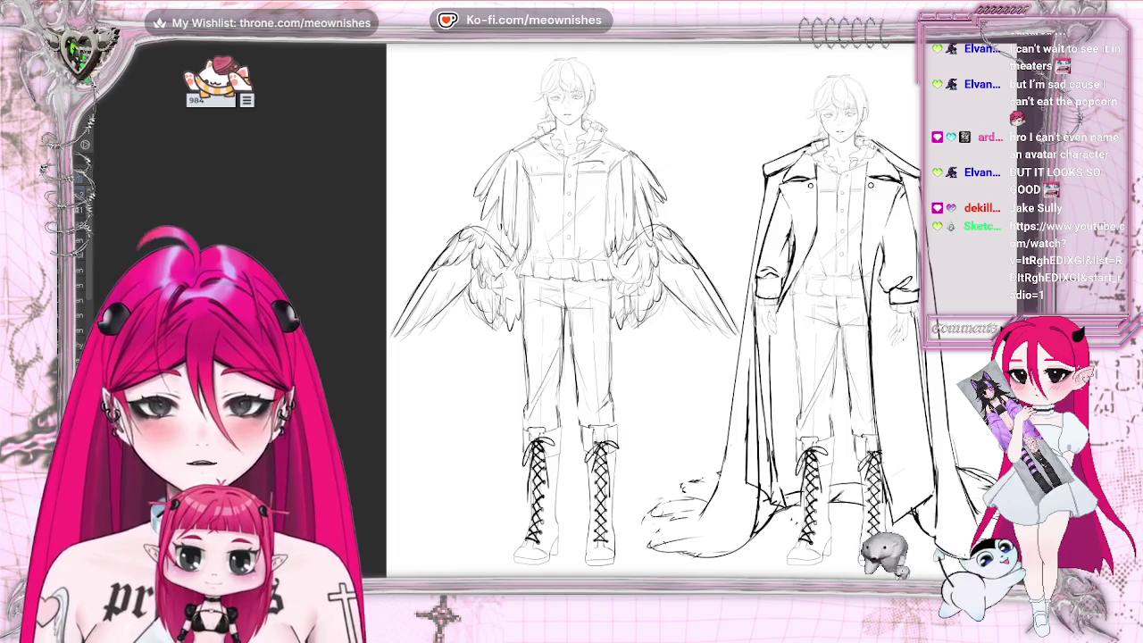
{"action": "left_click_drag", "start_coordinate": [572, 168], "coordinate": [600, 165]}
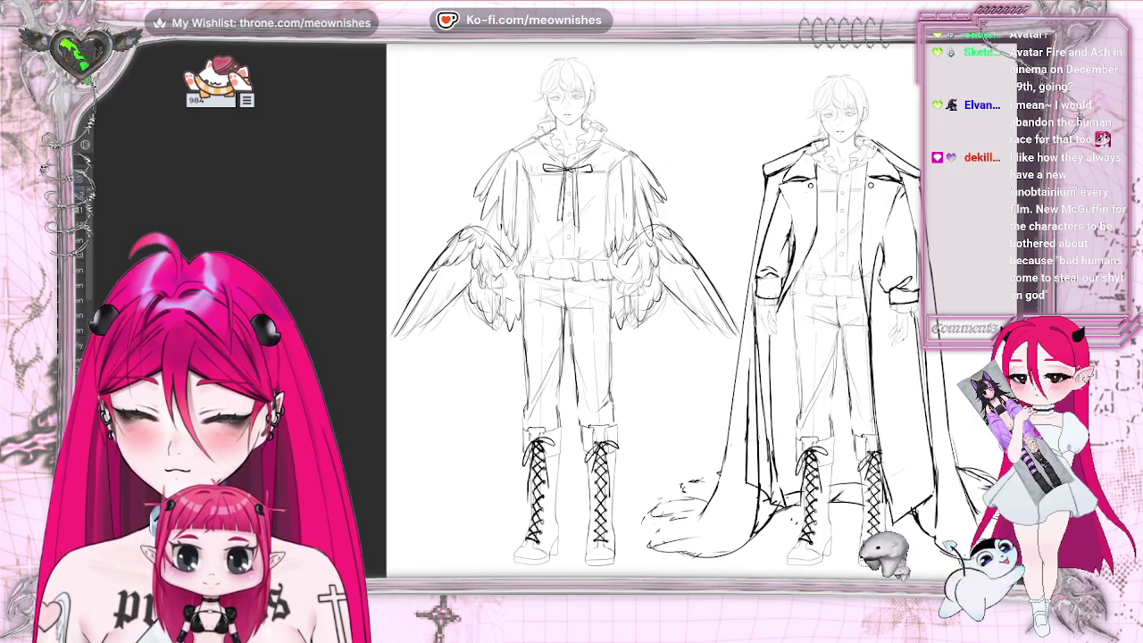
- Zoom out to view the whole character design sheet
{"action": "key", "text": "ctrl+minus"}
{"action": "key", "text": "ctrl+minus"}
{"action": "key", "text": "ctrl+minus"}
- Zoom in and scroll until the left figure's chest and bow fill the view
{"action": "key", "text": "ctrl+plus"}
{"action": "key", "text": "ctrl+plus"}
{"action": "key", "text": "ctrl+plus"}
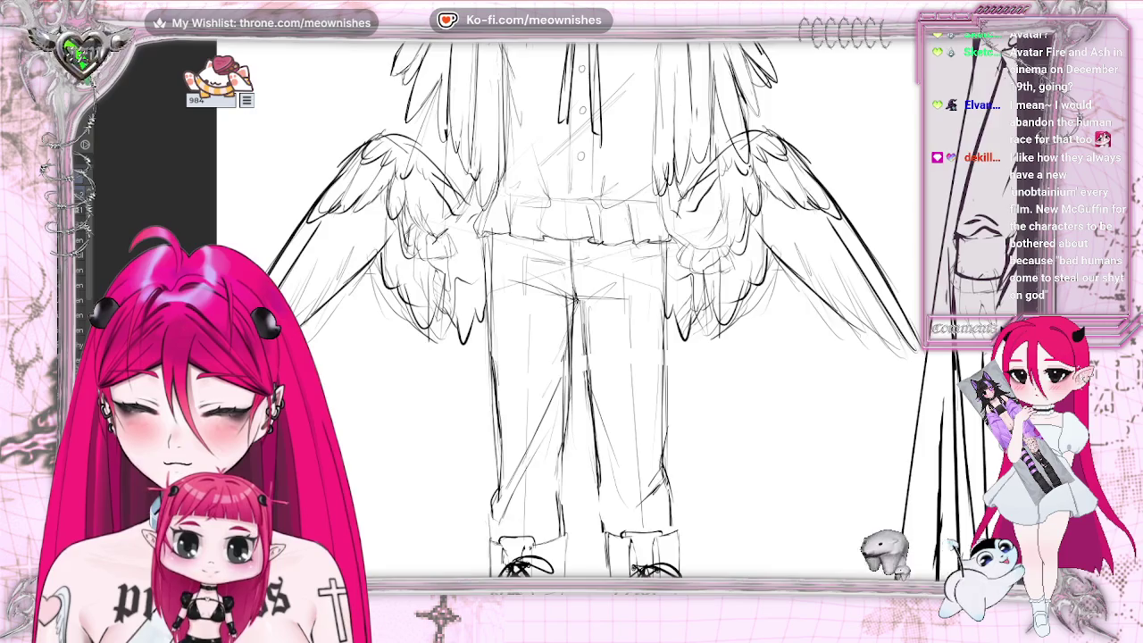
{"action": "scroll", "coordinate": [625, 313], "scroll_direction": "up", "scroll_amount": 3}
{"action": "scroll", "coordinate": [625, 313], "scroll_direction": "up", "scroll_amount": 3}
{"action": "scroll", "coordinate": [625, 313], "scroll_direction": "up", "scroll_amount": 1}
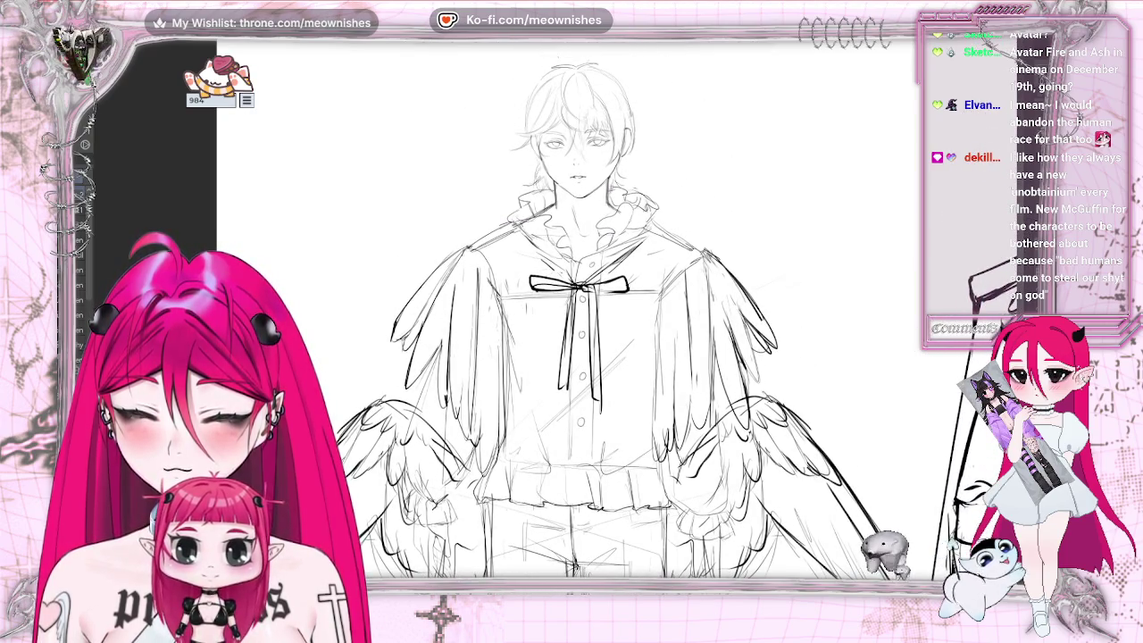
{"action": "key", "text": "ctrl+plus"}
{"action": "key", "text": "ctrl+plus"}
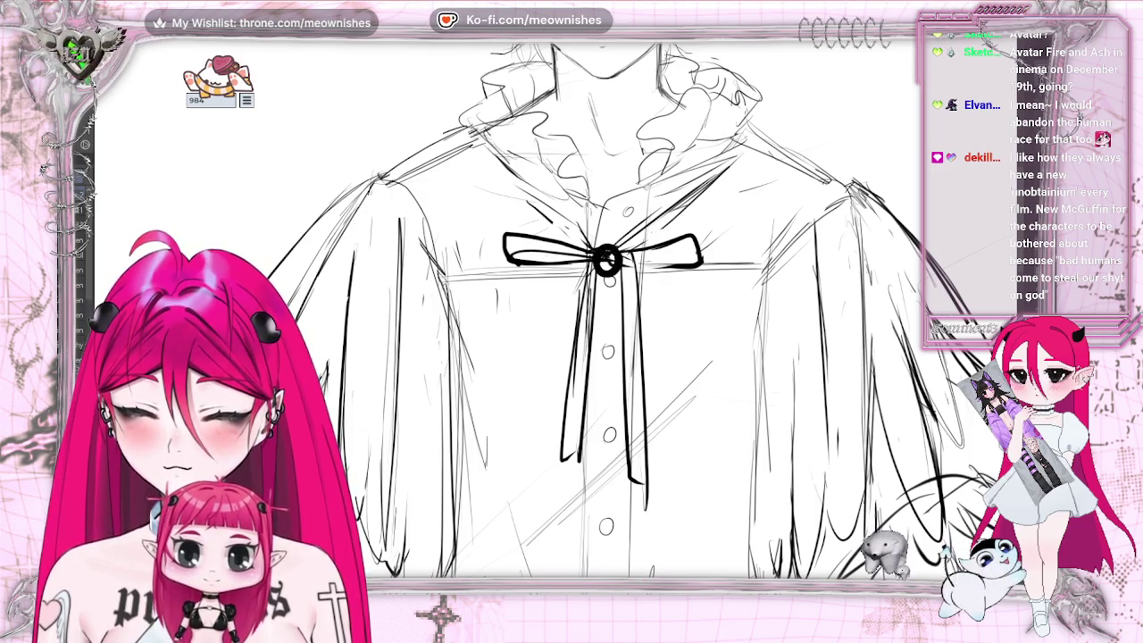
- Turn the bow's black knot into a white button and shift the left loop slightly right
{"action": "left_click_drag", "start_coordinate": [607, 260], "coordinate": [605, 259]}
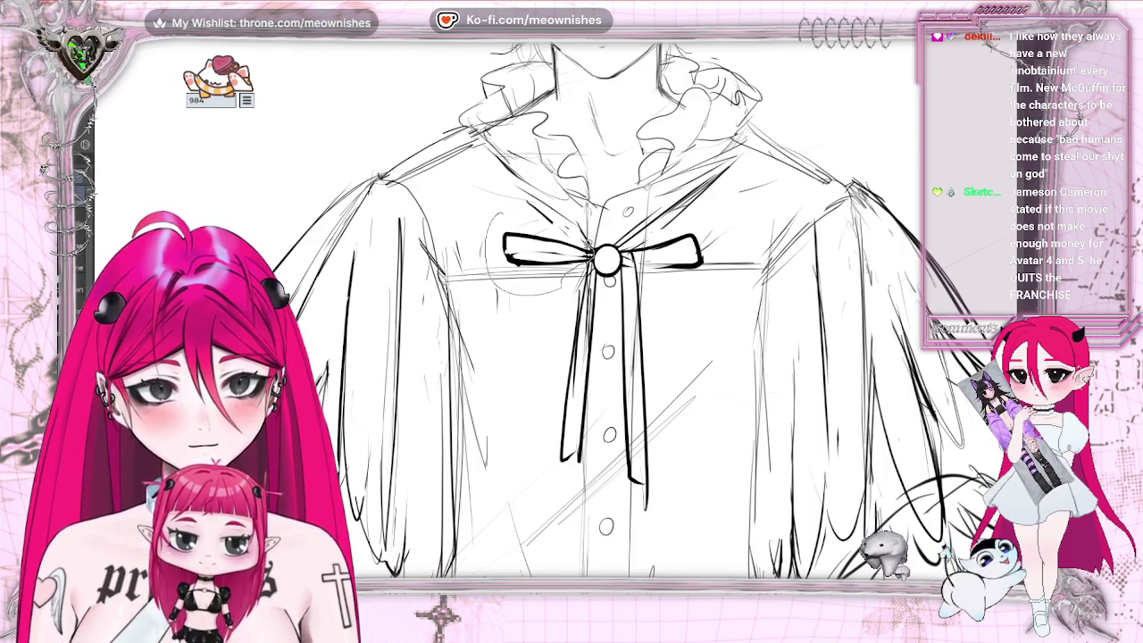
{"action": "left_click_drag", "start_coordinate": [516, 212], "coordinate": [496, 218]}
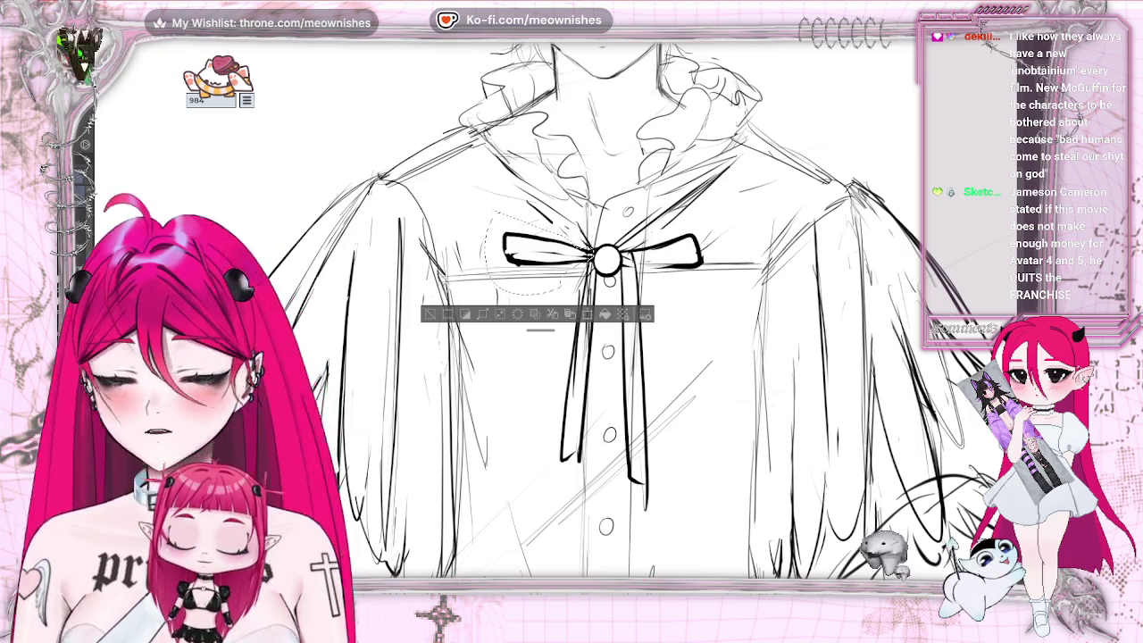
{"action": "left_click_drag", "start_coordinate": [536, 255], "coordinate": [552, 256]}
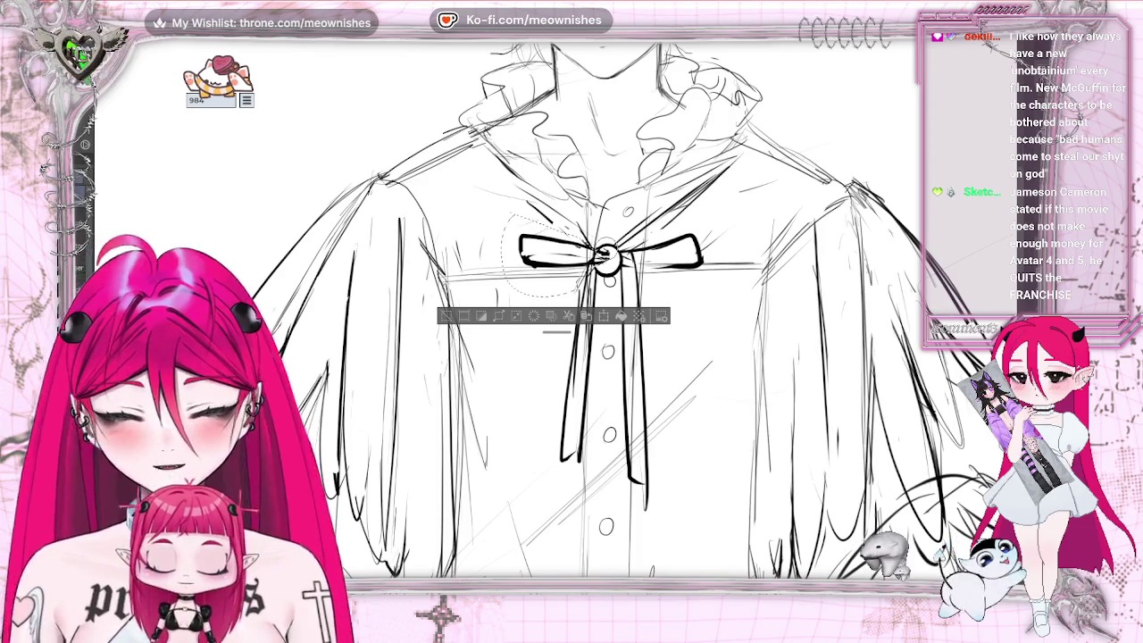
{"action": "left_click", "coordinate": [446, 316]}
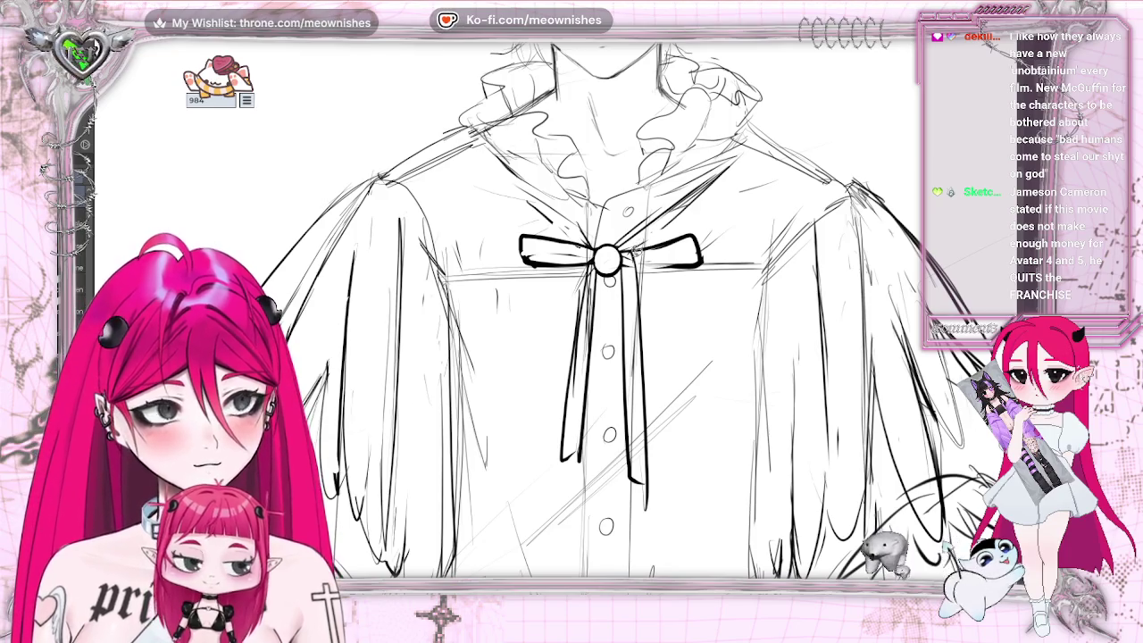
- Adjust the bow's right loop and erase the left ribbon tail
{"action": "mouse_move", "coordinate": [717, 253]}
{"action": "left_mouse_down"}
{"action": "mouse_move", "coordinate": [705, 234]}
{"action": "mouse_move", "coordinate": [678, 263]}
{"action": "left_mouse_up"}
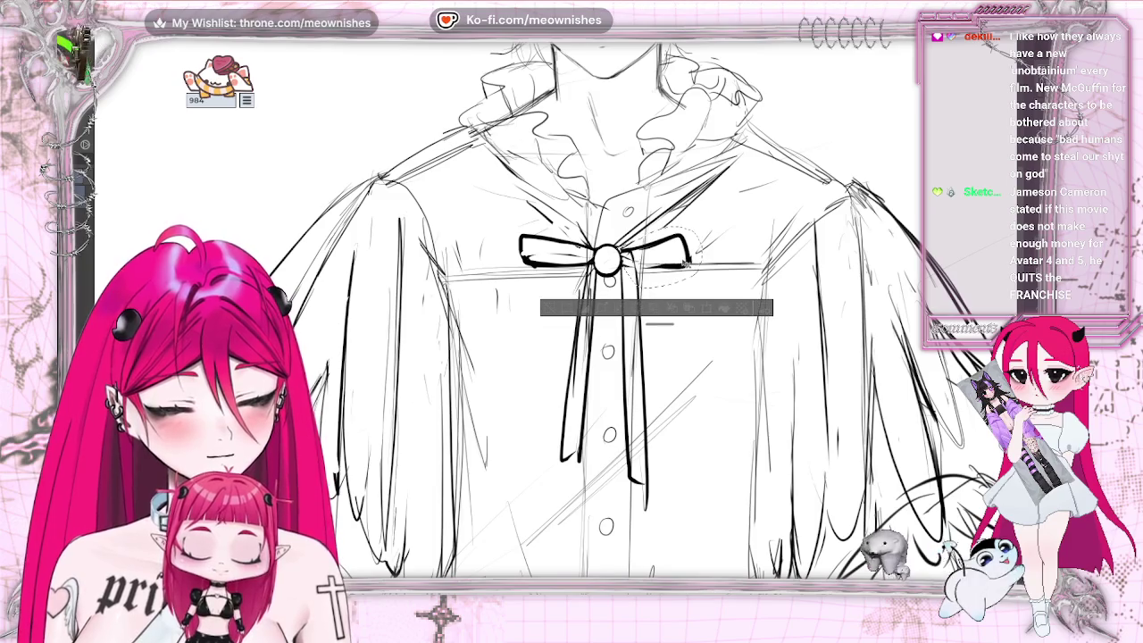
{"action": "left_click", "coordinate": [547, 309]}
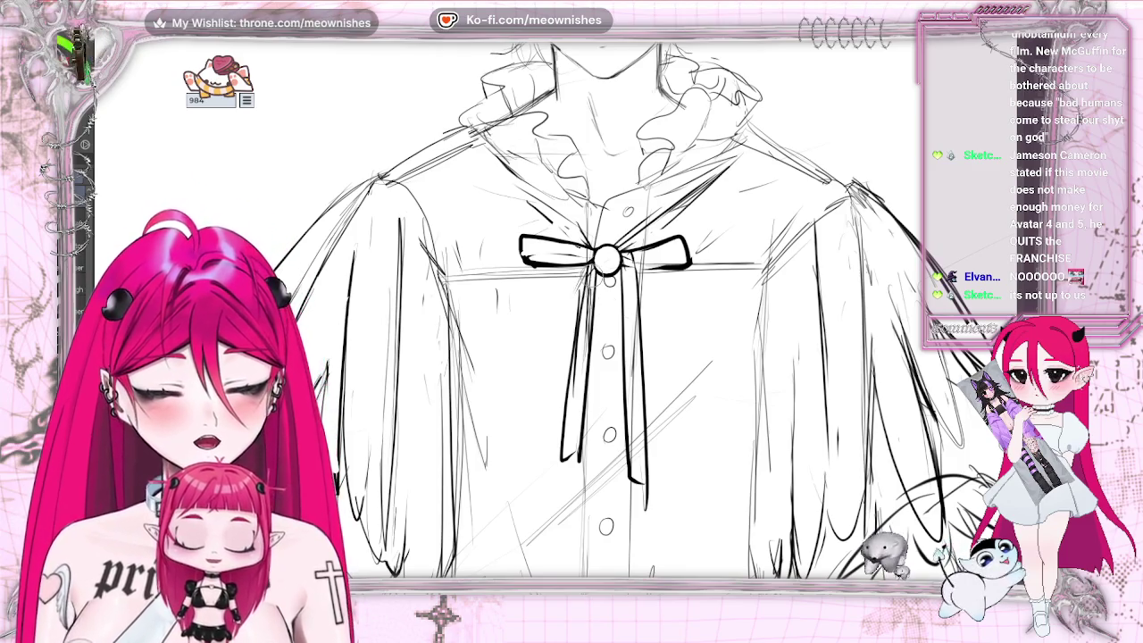
{"action": "left_click_drag", "start_coordinate": [576, 285], "coordinate": [568, 469]}
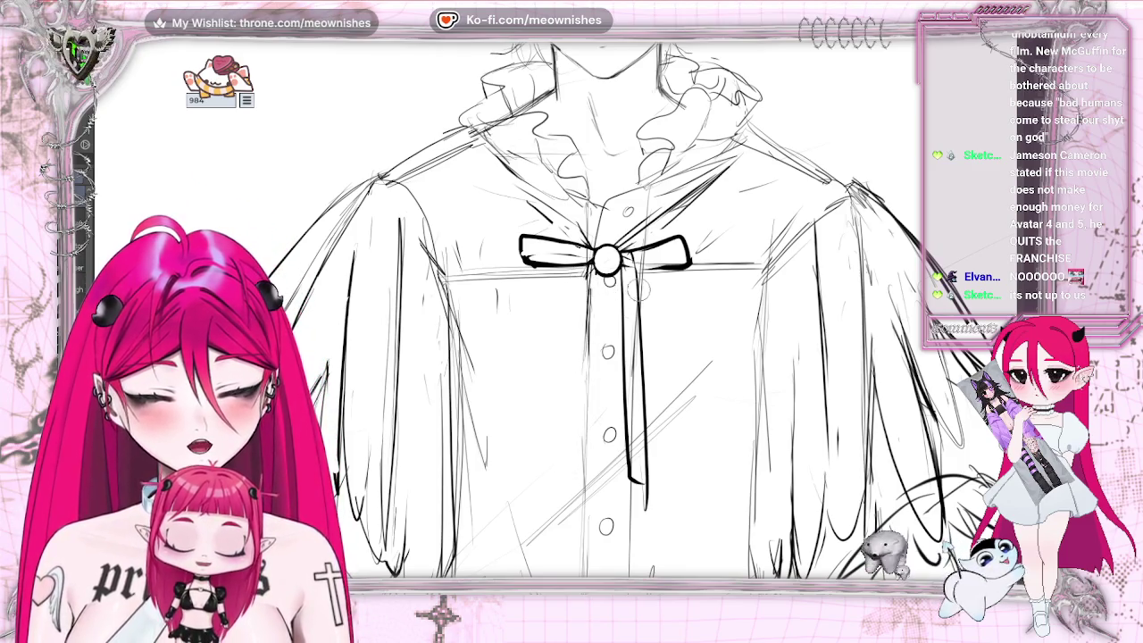
- Erase the right ribbon tail and redraw the bow's left loop as a flatter shape
{"action": "left_click_drag", "start_coordinate": [624, 371], "coordinate": [636, 477]}
{"action": "left_click_drag", "start_coordinate": [622, 254], "coordinate": [641, 527]}
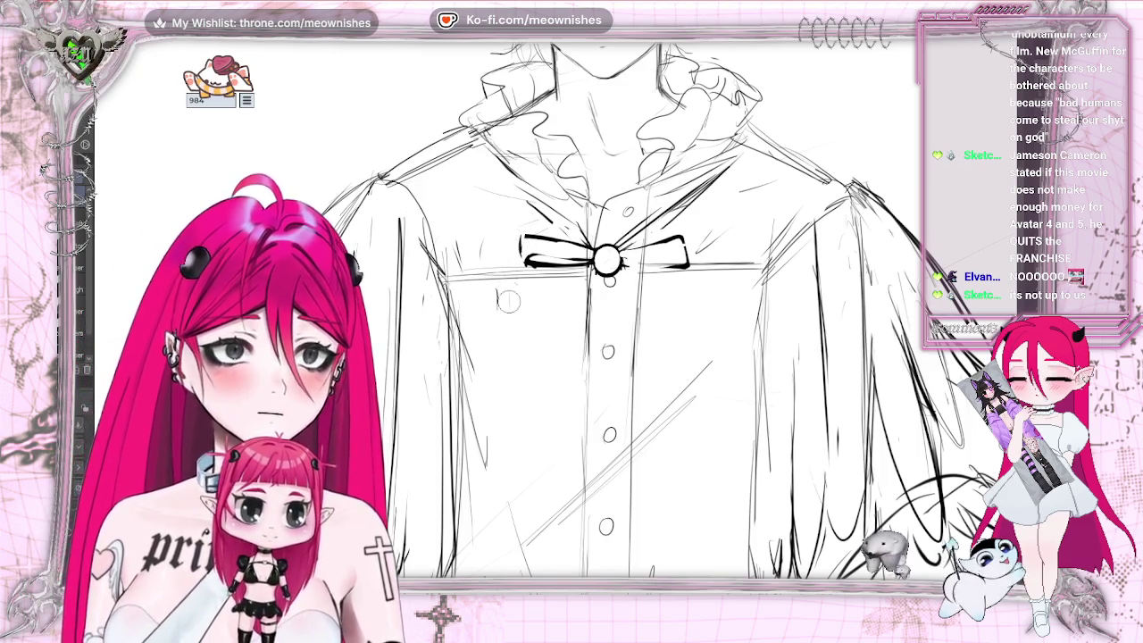
{"action": "key", "text": "ctrl+z"}
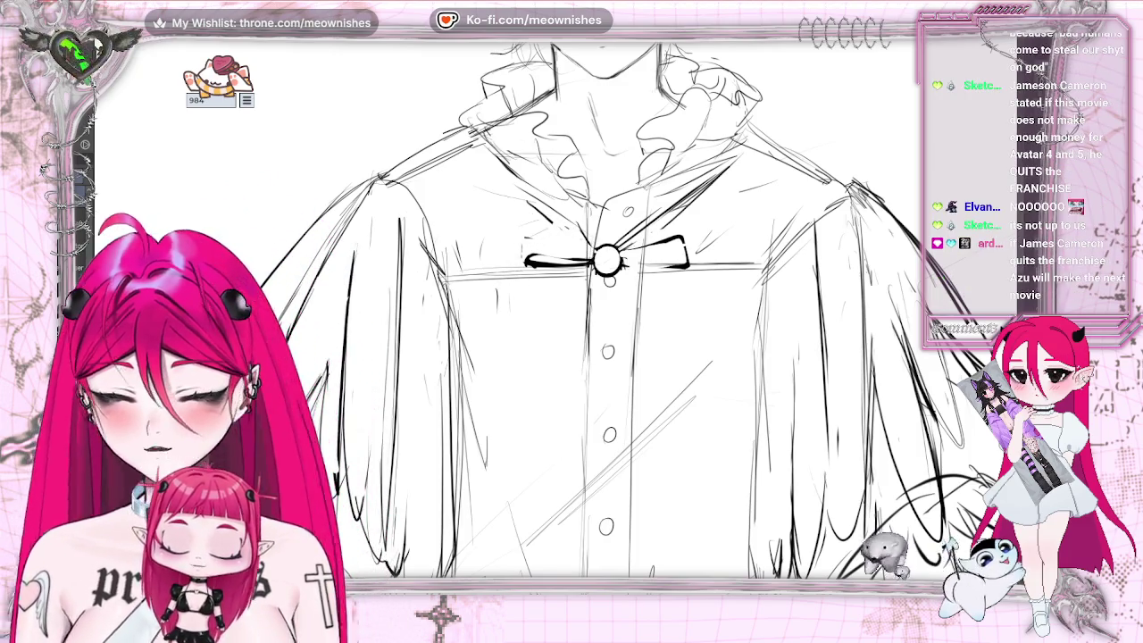
{"action": "left_click_drag", "start_coordinate": [523, 266], "coordinate": [525, 247]}
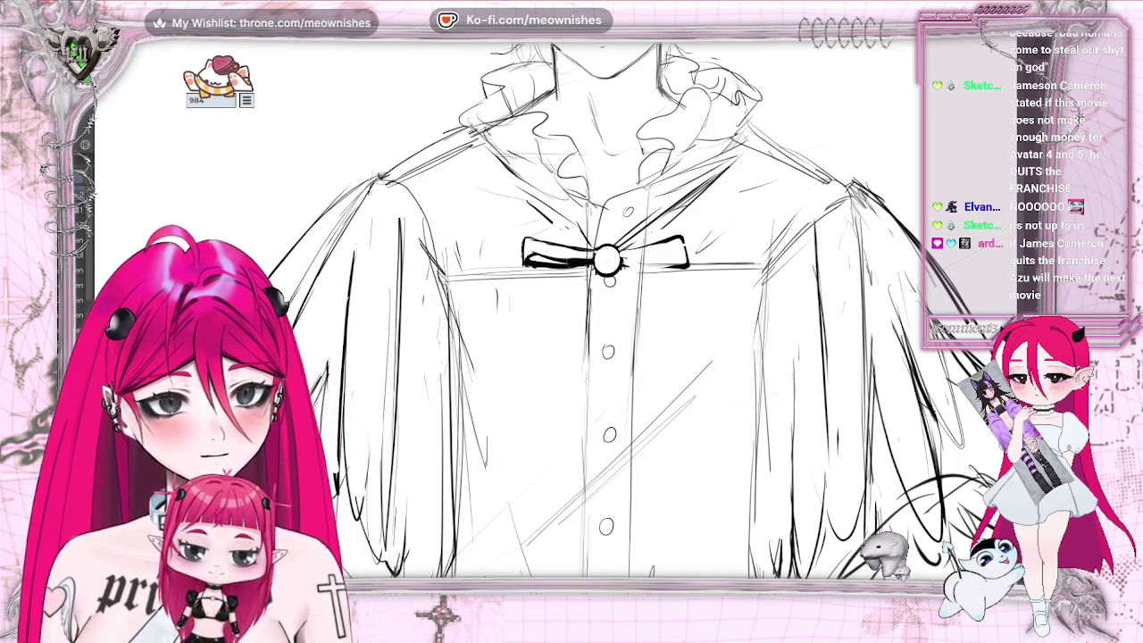
{"action": "key", "text": "ctrl+z"}
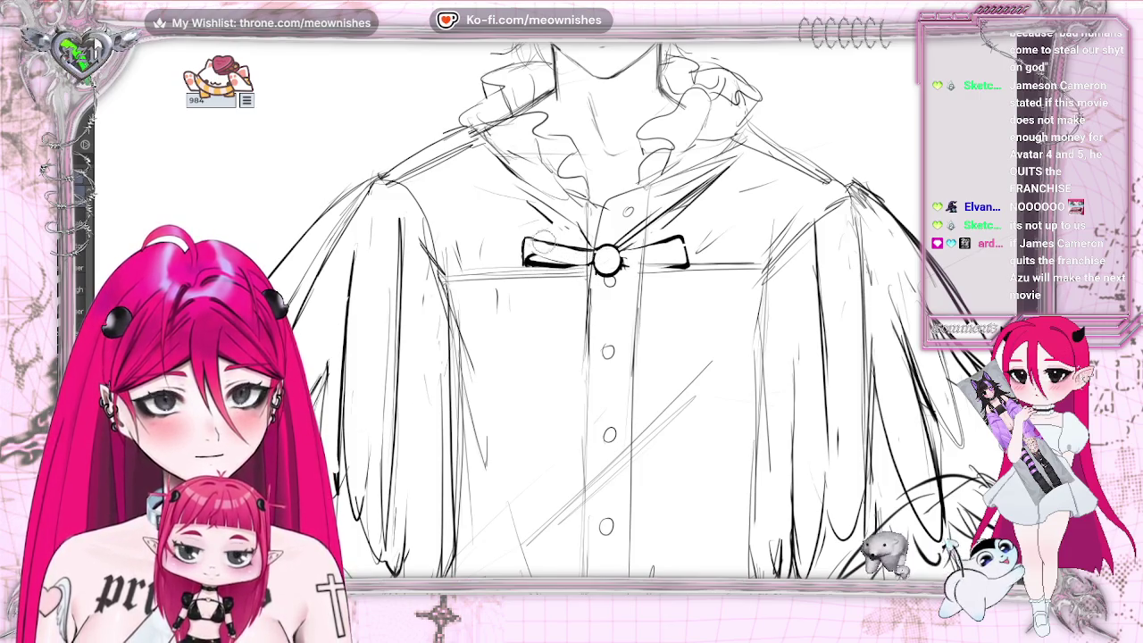
{"action": "left_click_drag", "start_coordinate": [525, 250], "coordinate": [547, 234]}
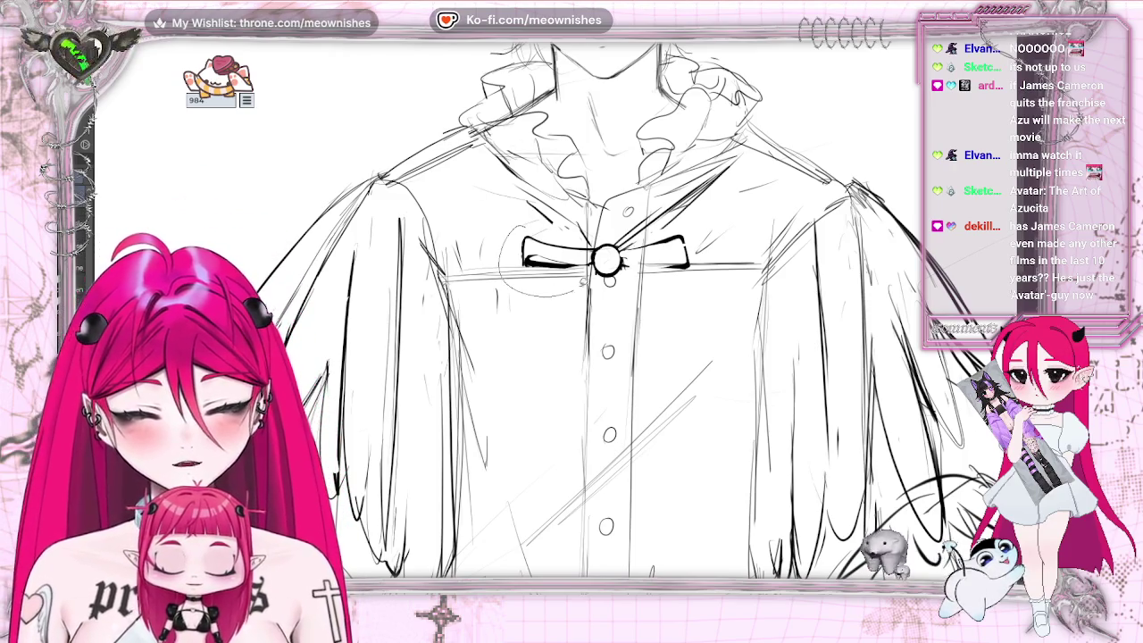
- Nudge the bow's left loop right and rework the right loop into a flat squarish shape
{"action": "left_click_drag", "start_coordinate": [562, 274], "coordinate": [570, 278]}
{"action": "key", "text": "ctrl+d"}
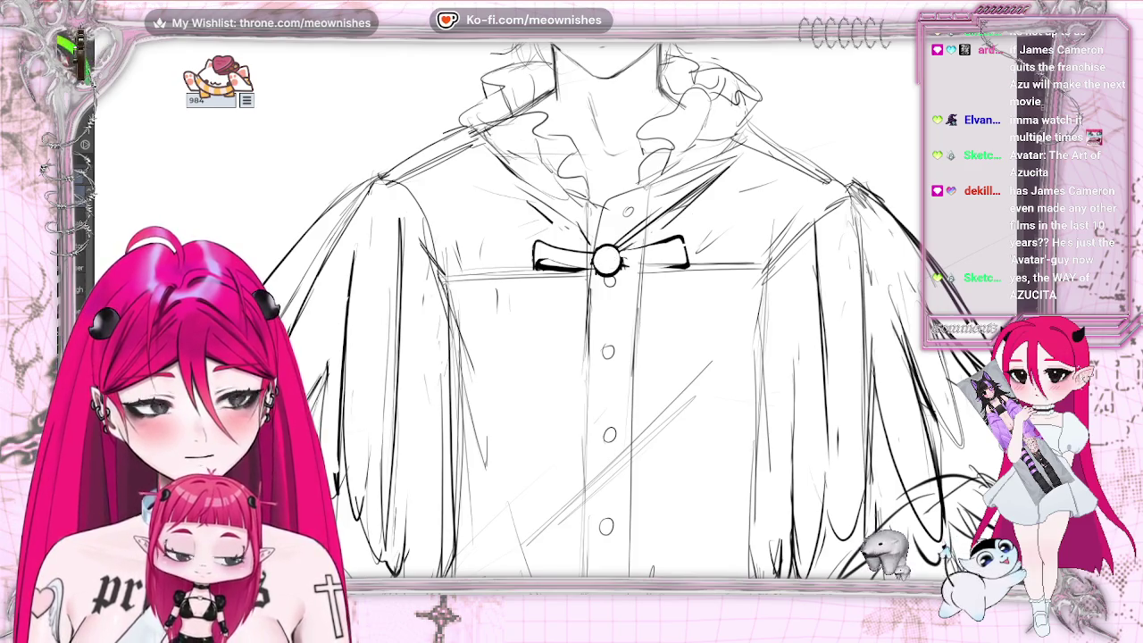
{"action": "key", "text": "ctrl+0"}
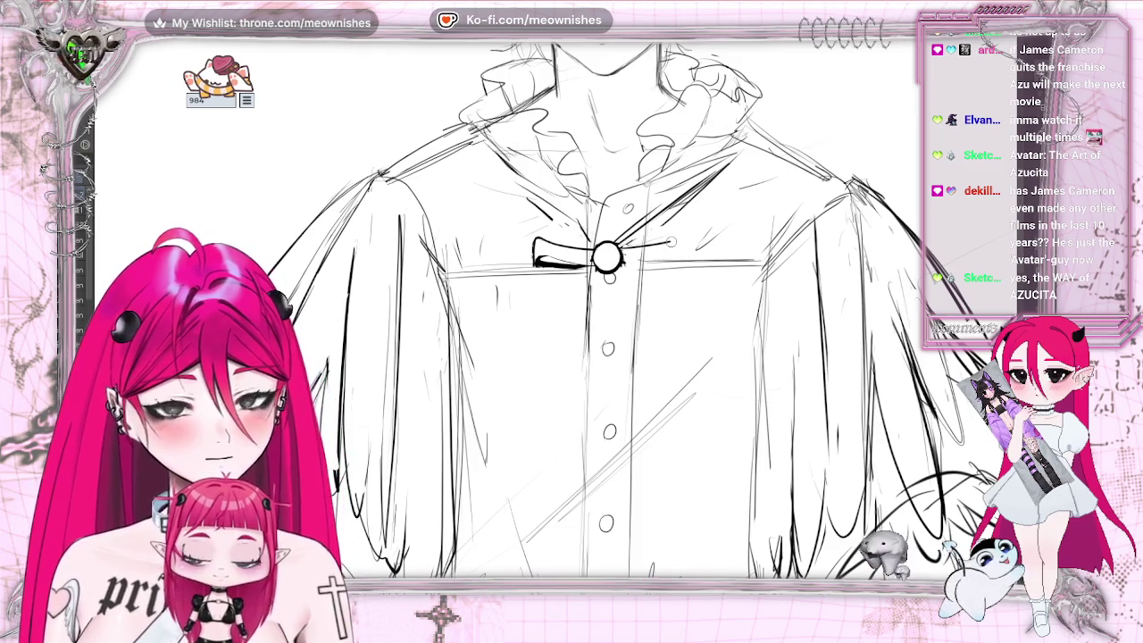
{"action": "left_click_drag", "start_coordinate": [618, 256], "coordinate": [671, 240]}
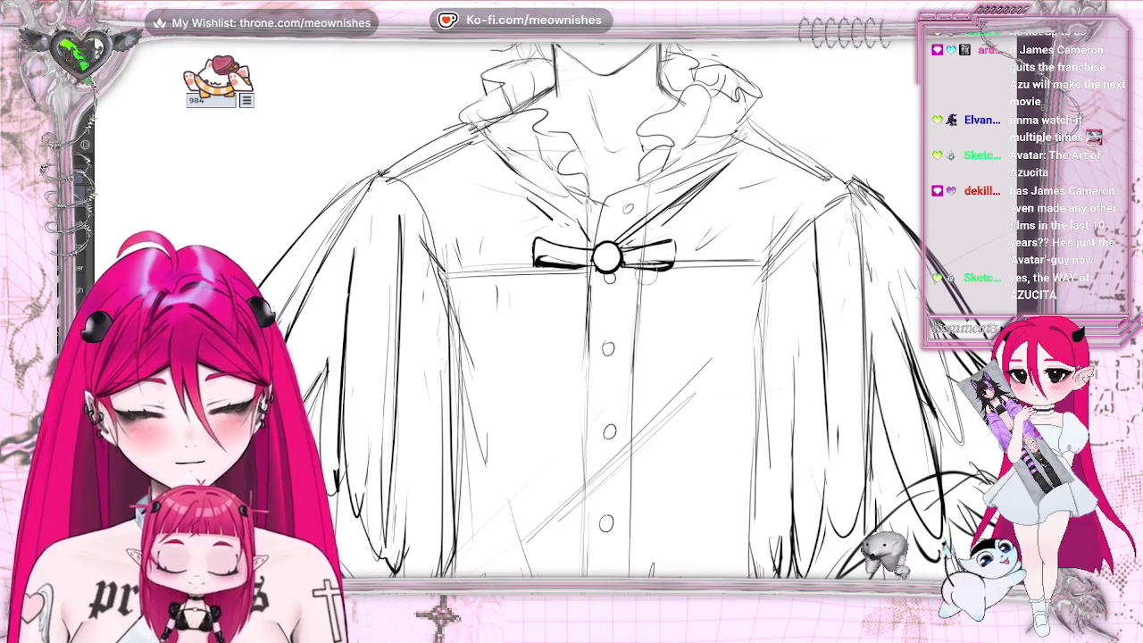
{"action": "left_click_drag", "start_coordinate": [626, 266], "coordinate": [663, 255]}
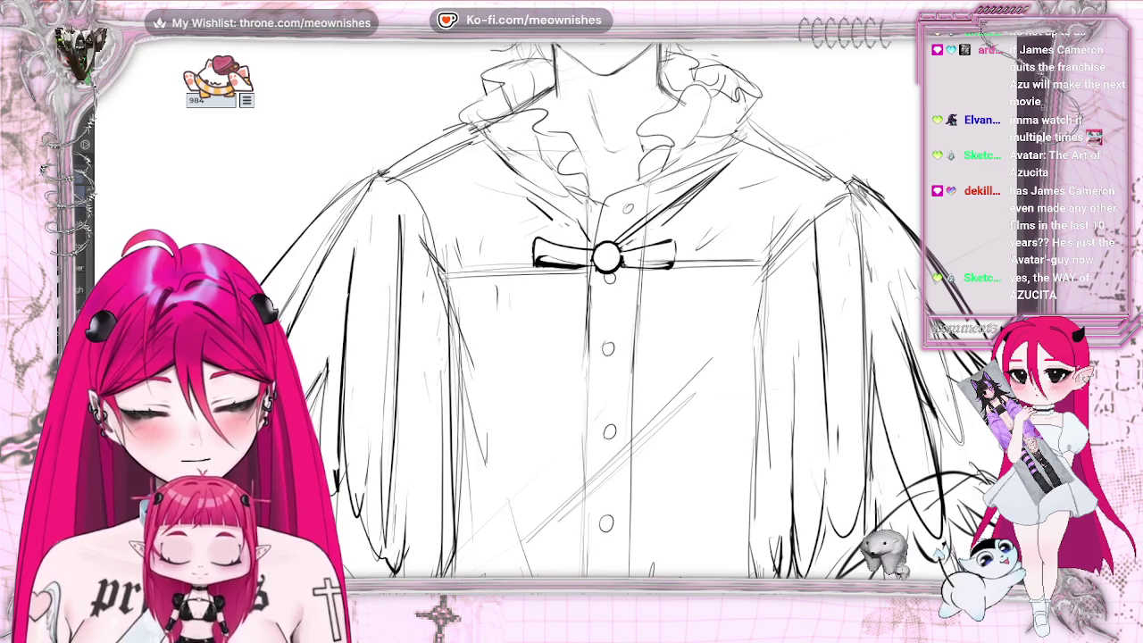
- Draw three thin ribbon tail lines below the knot, then erase the bow loops
{"action": "left_click_drag", "start_coordinate": [593, 268], "coordinate": [581, 366]}
{"action": "left_click_drag", "start_coordinate": [599, 266], "coordinate": [586, 414]}
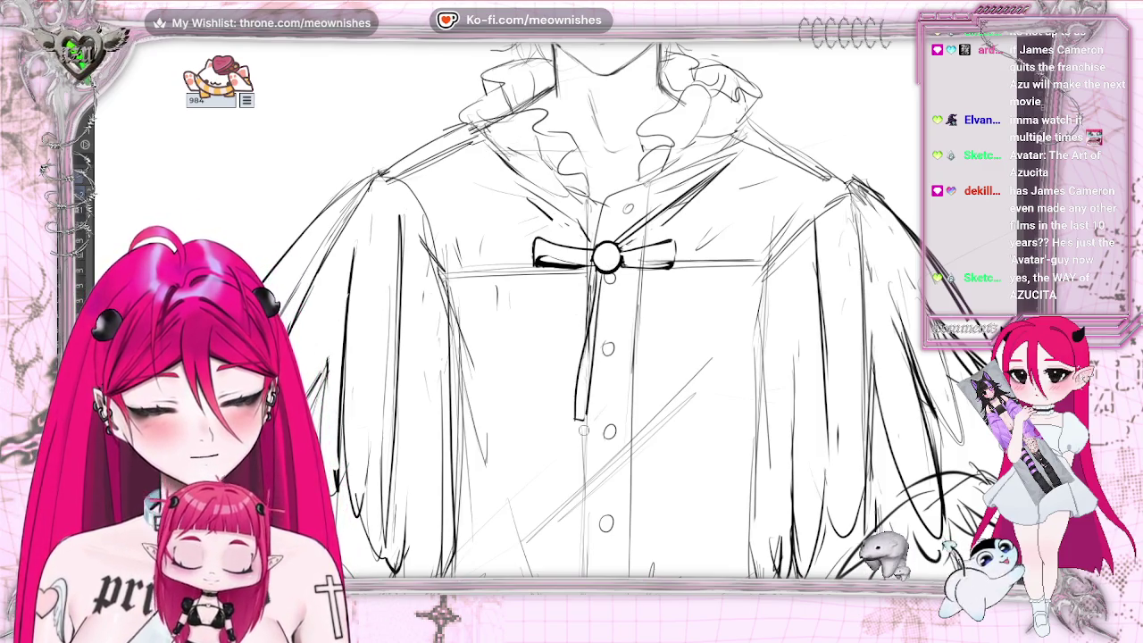
{"action": "mouse_move", "coordinate": [620, 273]}
{"action": "left_mouse_down"}
{"action": "mouse_move", "coordinate": [603, 412]}
{"action": "mouse_move", "coordinate": [618, 409]}
{"action": "left_mouse_up"}
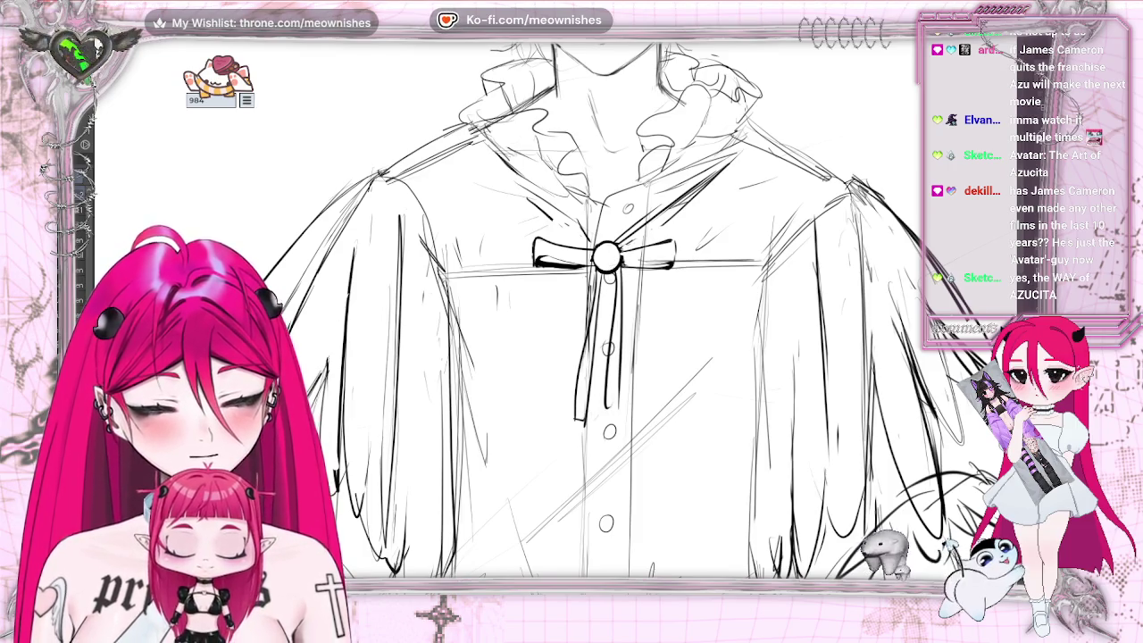
{"action": "key", "text": "ctrl+0"}
{"action": "key", "text": "ctrl+0"}
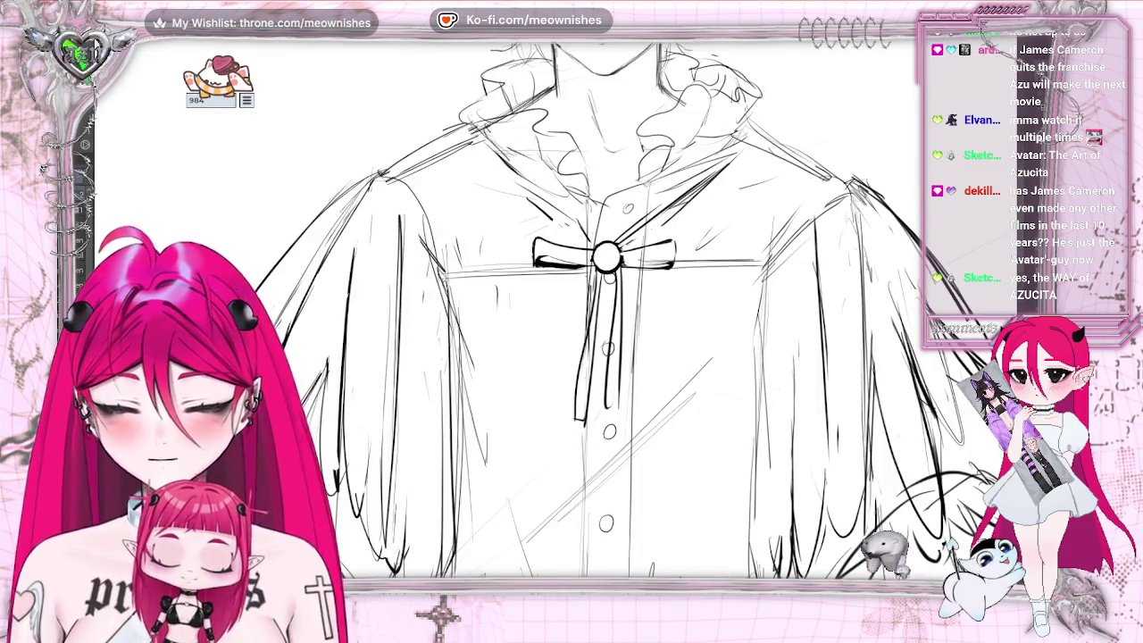
{"action": "mouse_move", "coordinate": [536, 230]}
{"action": "left_mouse_down"}
{"action": "mouse_move", "coordinate": [547, 264]}
{"action": "mouse_move", "coordinate": [576, 281]}
{"action": "mouse_move", "coordinate": [670, 261]}
{"action": "mouse_move", "coordinate": [683, 270]}
{"action": "left_mouse_up"}
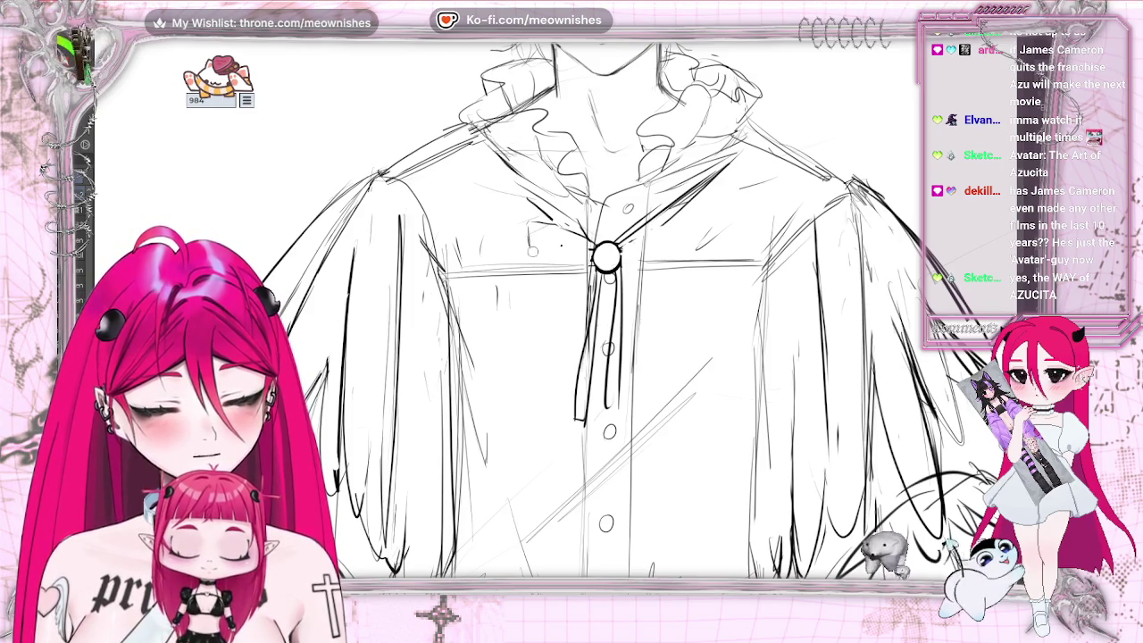
- Sketch thin bow loops around the collar button, then erase both loops again
{"action": "mouse_move", "coordinate": [539, 251]}
{"action": "left_mouse_down"}
{"action": "mouse_move", "coordinate": [601, 259]}
{"action": "mouse_move", "coordinate": [529, 243]}
{"action": "left_mouse_up"}
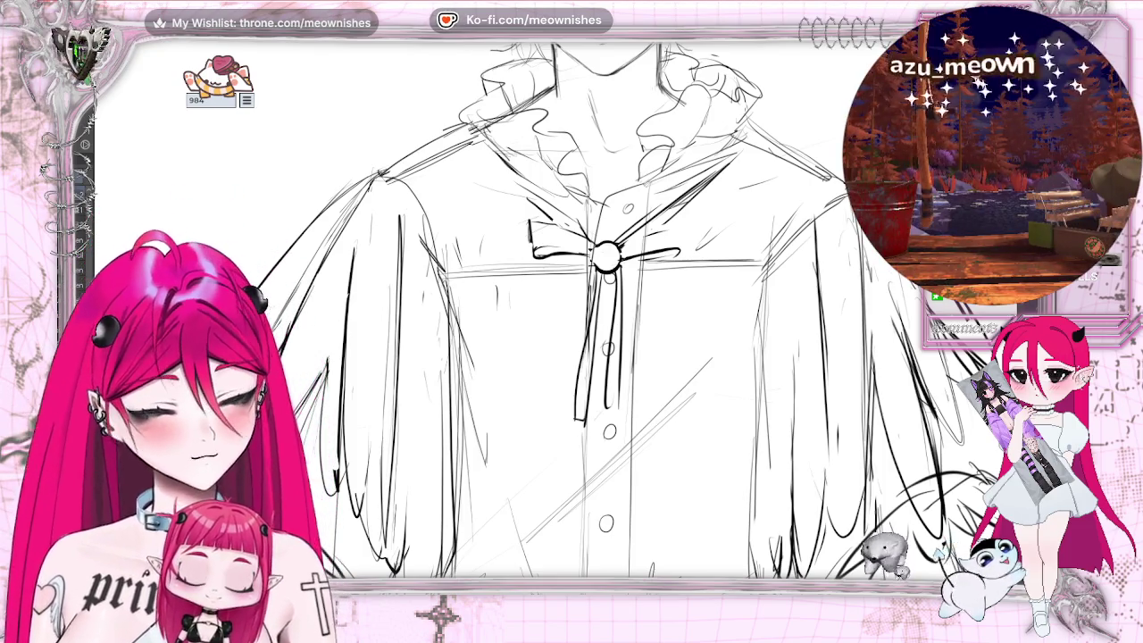
{"action": "left_click_drag", "start_coordinate": [576, 250], "coordinate": [543, 227]}
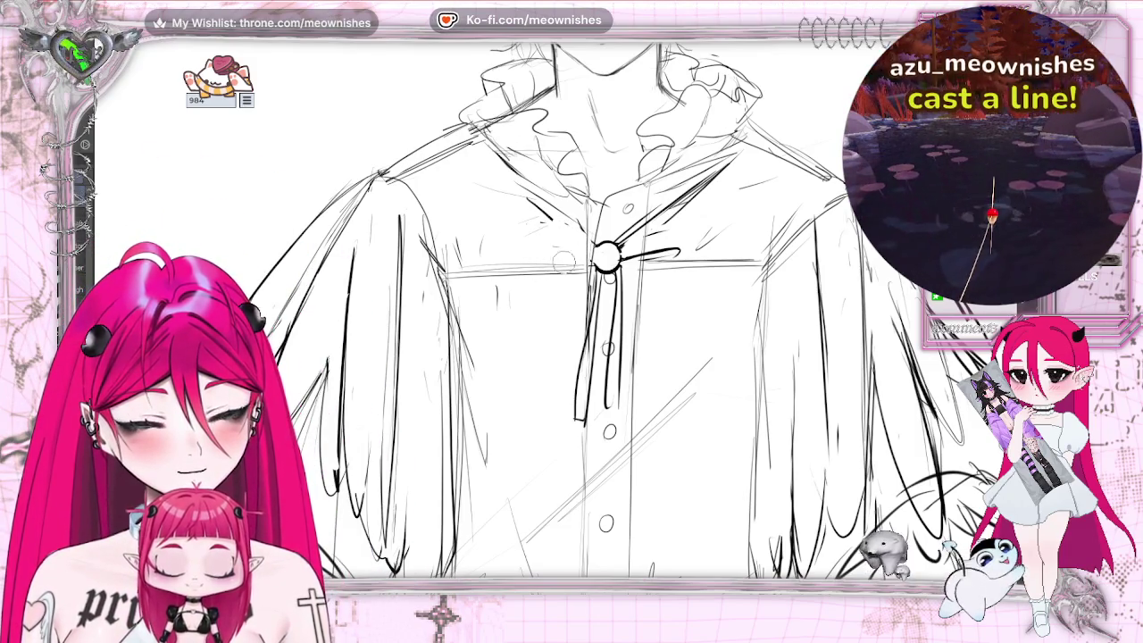
{"action": "mouse_move", "coordinate": [661, 253]}
{"action": "left_mouse_down"}
{"action": "mouse_move", "coordinate": [616, 256]}
{"action": "mouse_move", "coordinate": [611, 272]}
{"action": "left_mouse_up"}
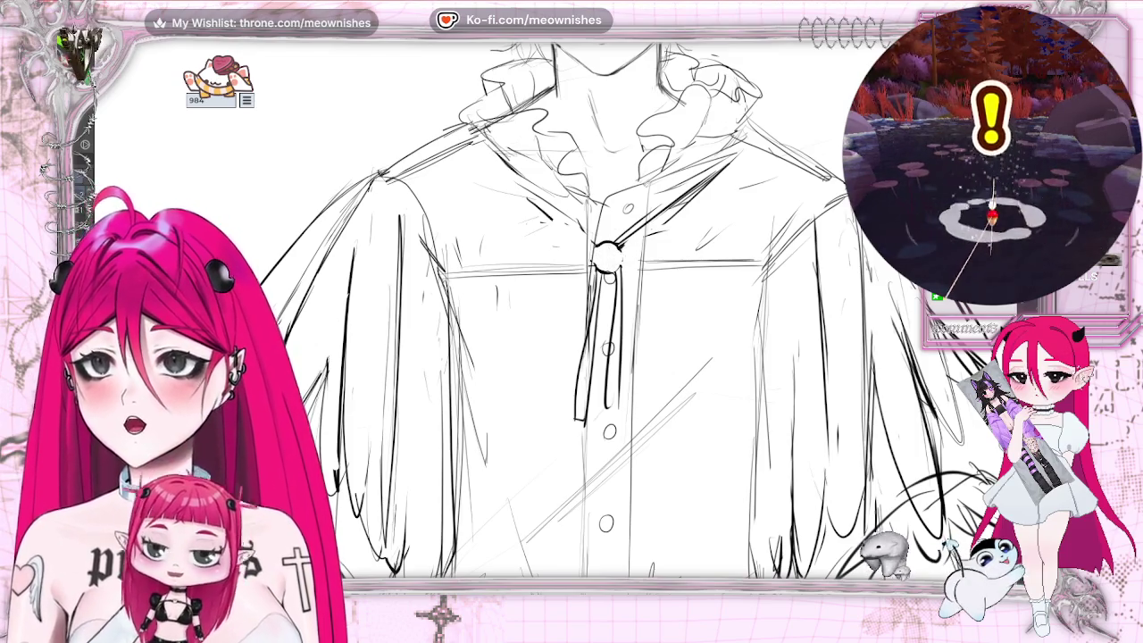
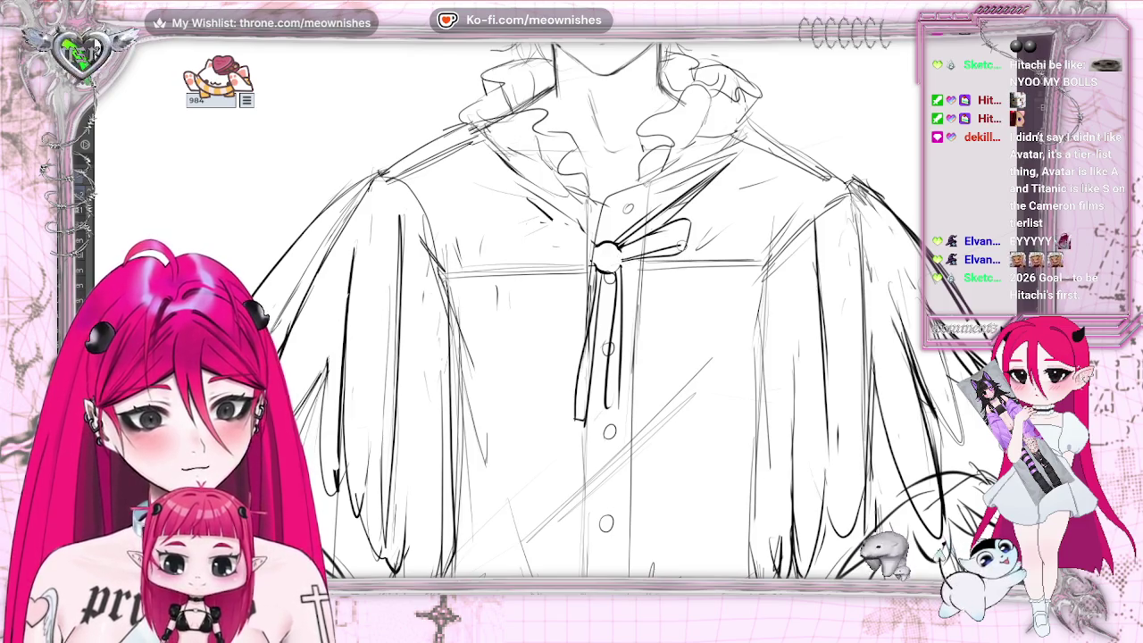
- Zoom in on the bow and mirror the canvas horizontally
{"action": "scroll", "coordinate": [589, 339], "scroll_direction": "down", "scroll_amount": 5}
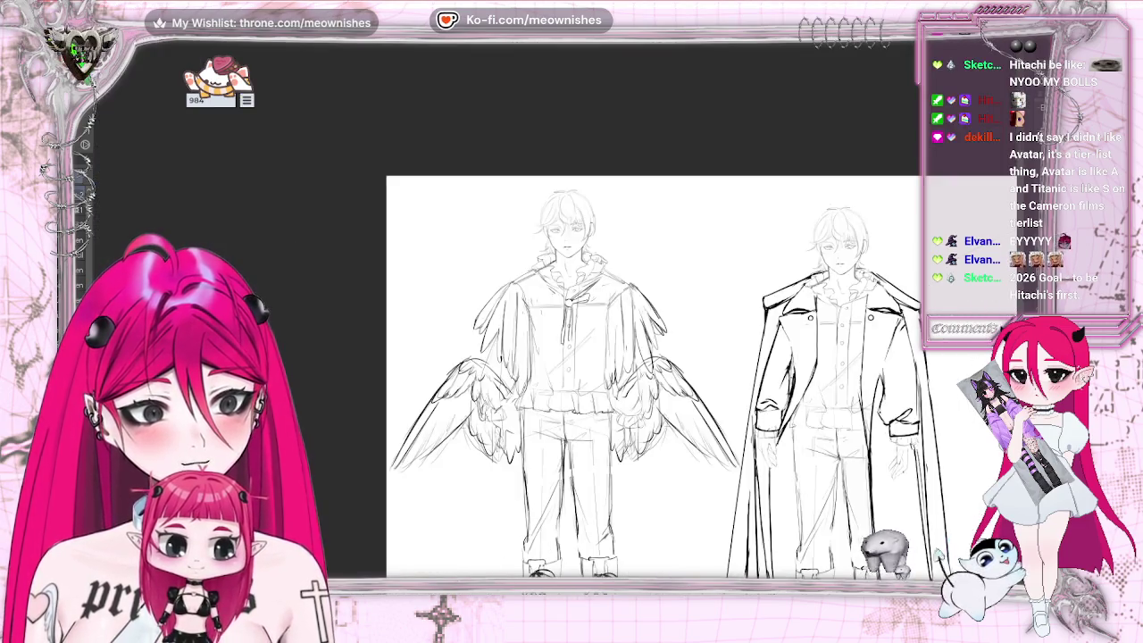
{"action": "scroll", "coordinate": [590, 268], "scroll_direction": "up", "scroll_amount": 5}
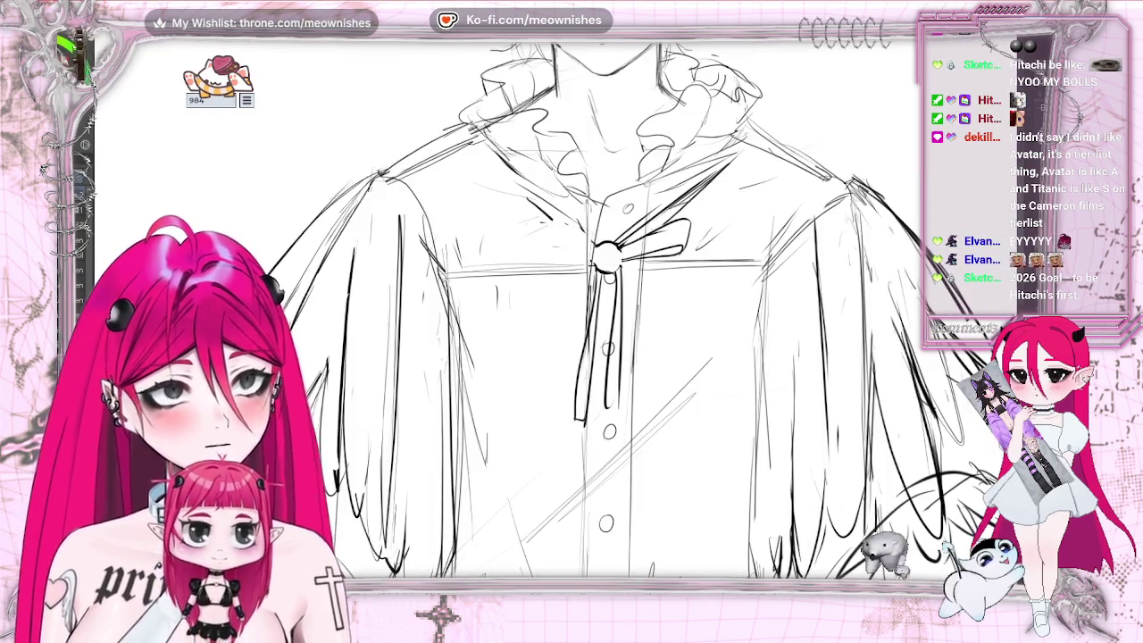
{"action": "scroll", "coordinate": [545, 438], "scroll_direction": "up", "scroll_amount": 2}
{"action": "scroll", "coordinate": [545, 438], "scroll_direction": "up", "scroll_amount": 2}
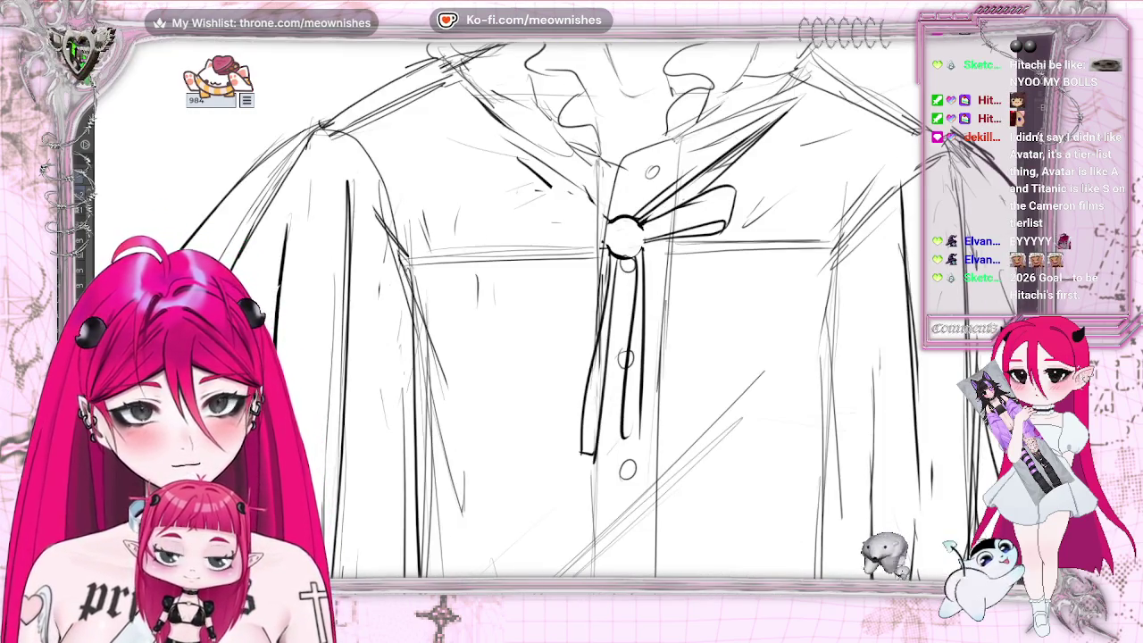
{"action": "key", "text": "m"}
- Ink the upper and lower edges of the bow loop beside the knot
{"action": "mouse_move", "coordinate": [505, 225]}
{"action": "left_mouse_down"}
{"action": "mouse_move", "coordinate": [597, 191]}
{"action": "mouse_move", "coordinate": [589, 218]}
{"action": "left_mouse_up"}
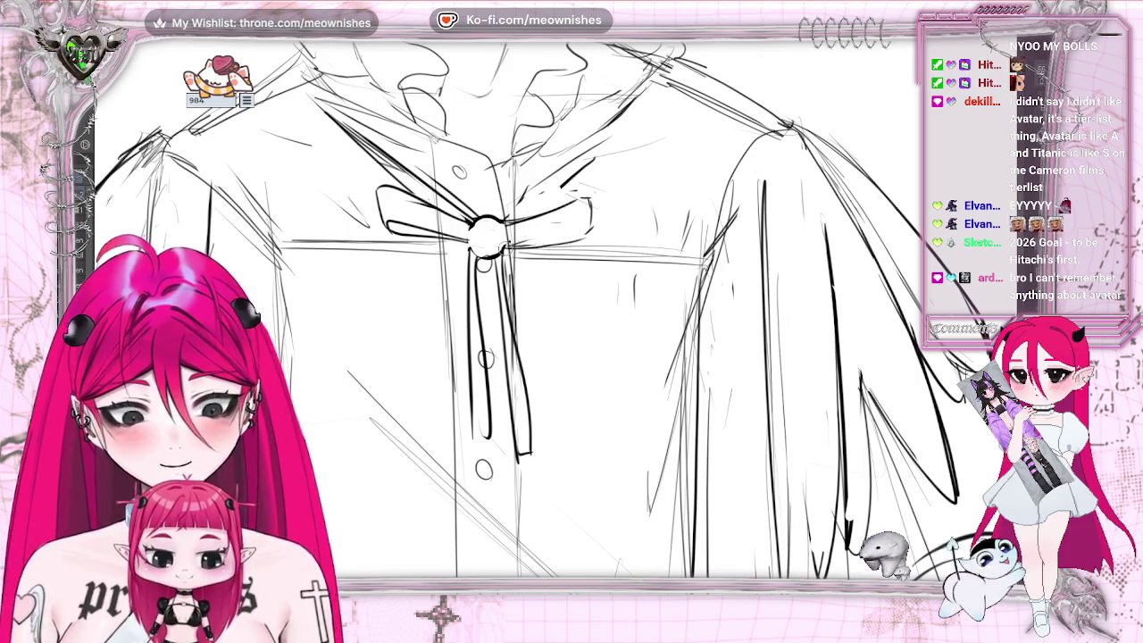
{"action": "left_click_drag", "start_coordinate": [519, 248], "coordinate": [593, 224]}
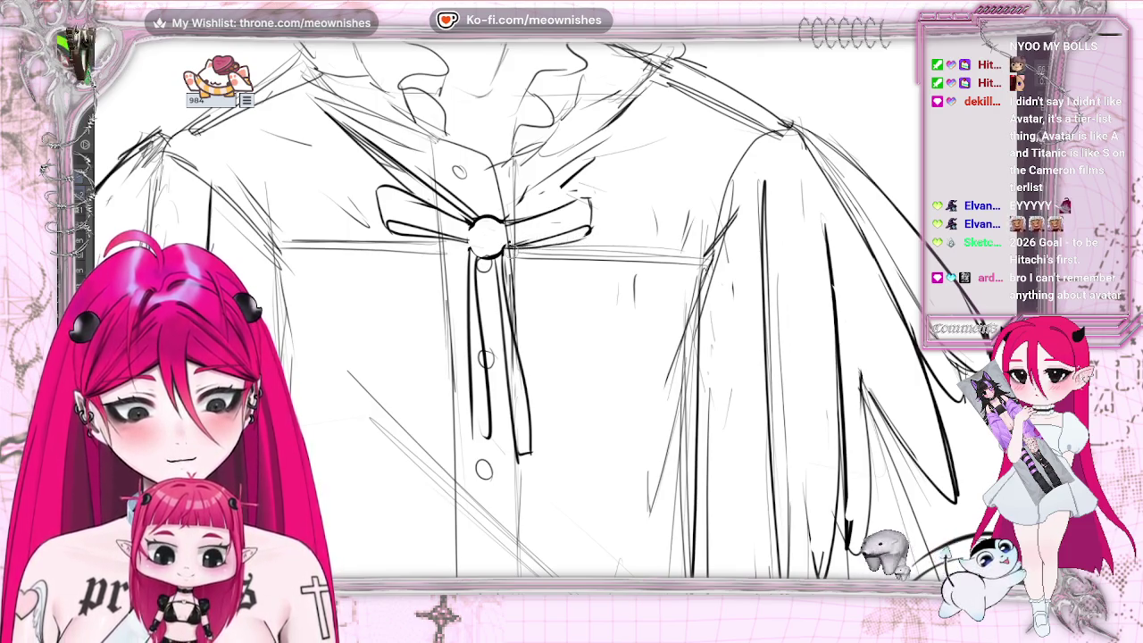
{"action": "scroll", "coordinate": [562, 246], "scroll_direction": "down", "scroll_amount": 2}
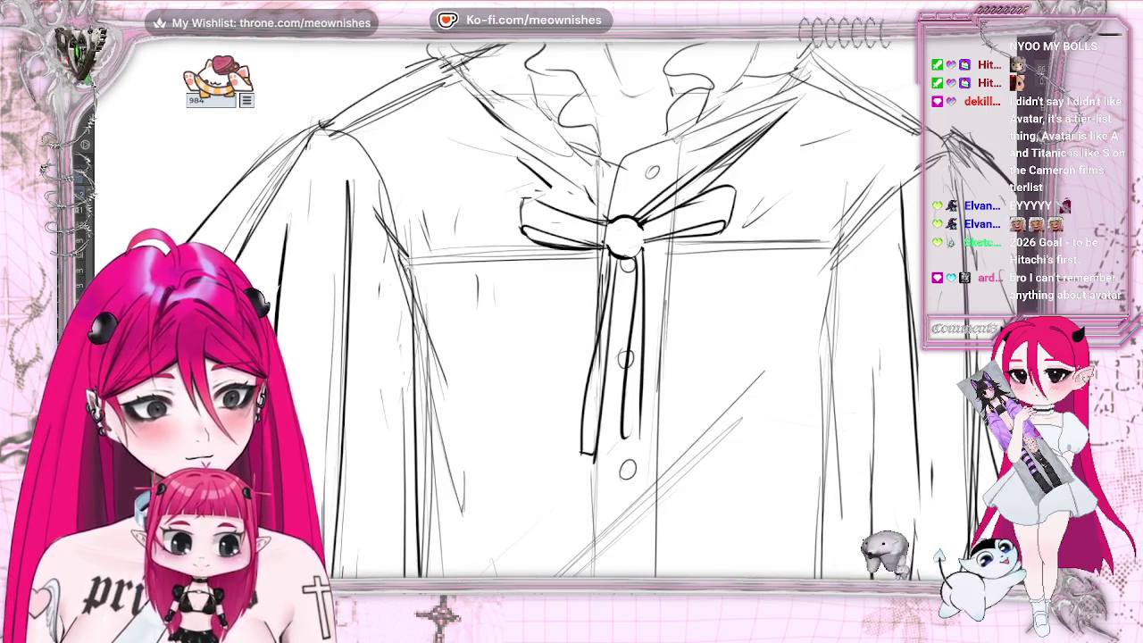
{"action": "scroll", "coordinate": [562, 246], "scroll_direction": "down", "scroll_amount": 3}
{"action": "scroll", "coordinate": [558, 308], "scroll_direction": "up", "scroll_amount": 3}
- Darken the lower edge of the bow's left loop, then undo the dark ribbon-tail strokes below
{"action": "scroll", "coordinate": [558, 308], "scroll_direction": "up", "scroll_amount": 2}
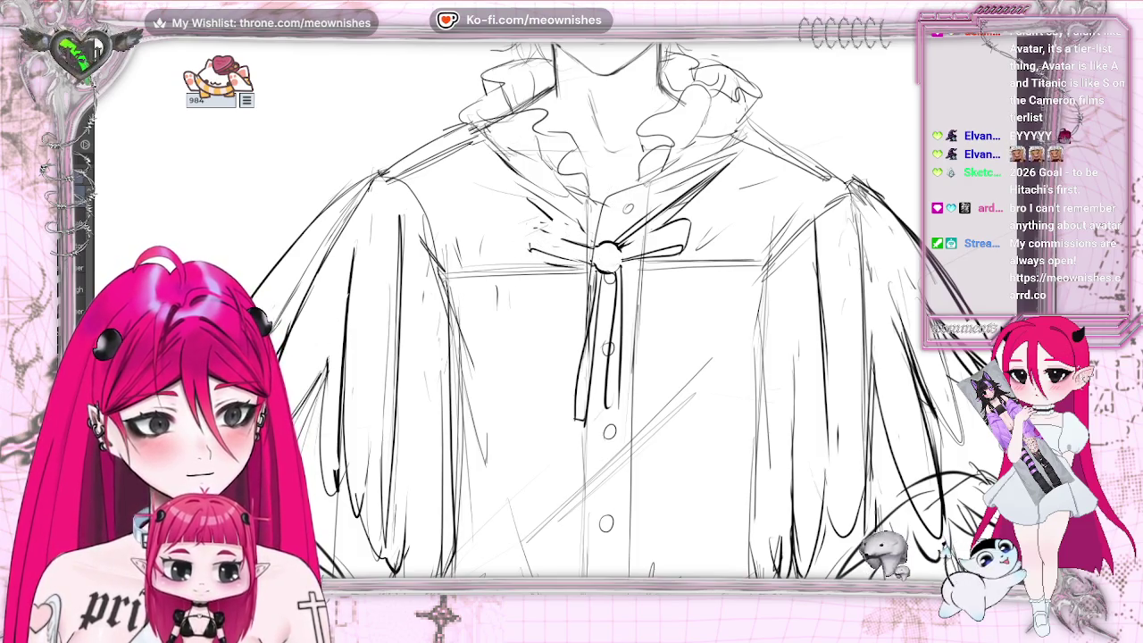
{"action": "left_click_drag", "start_coordinate": [532, 253], "coordinate": [590, 266]}
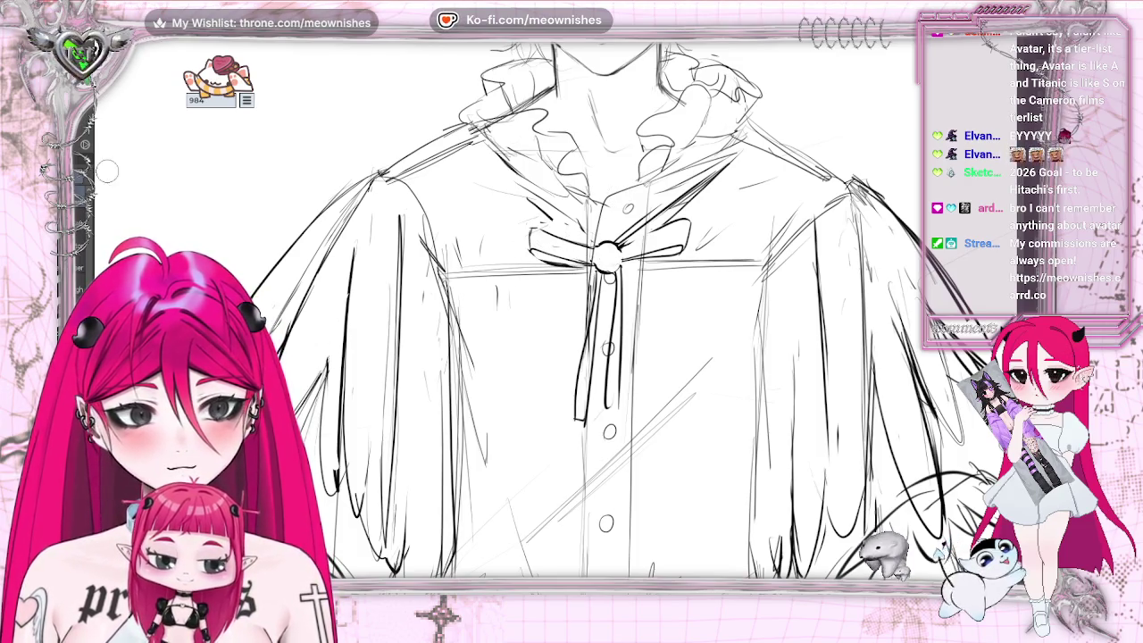
{"action": "key", "text": "ctrl+z"}
{"action": "key", "text": "ctrl+z"}
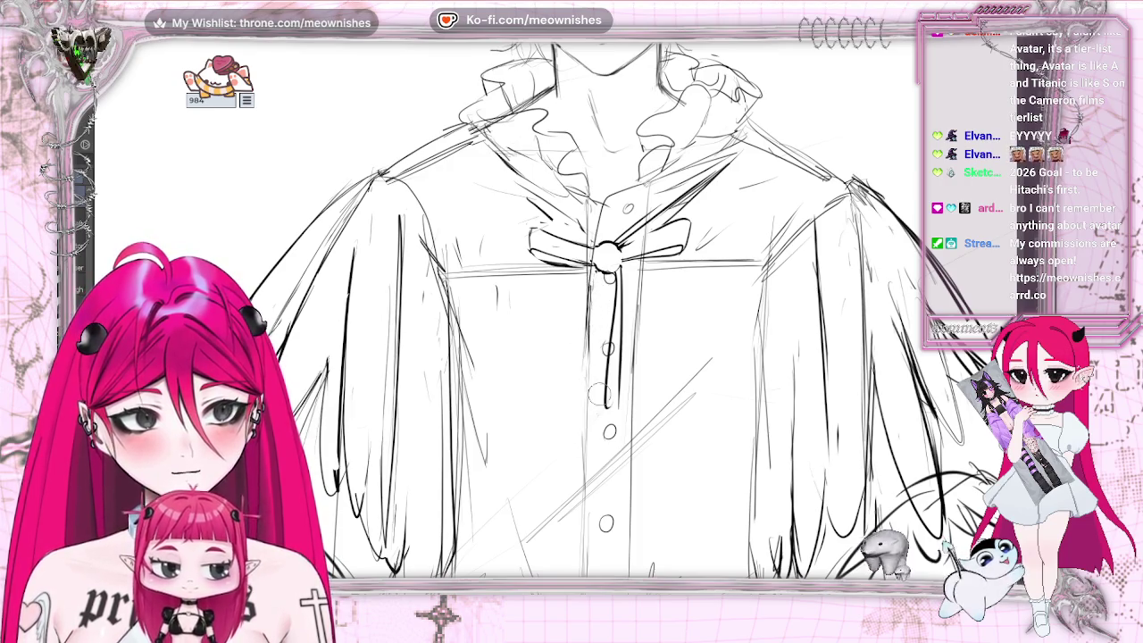